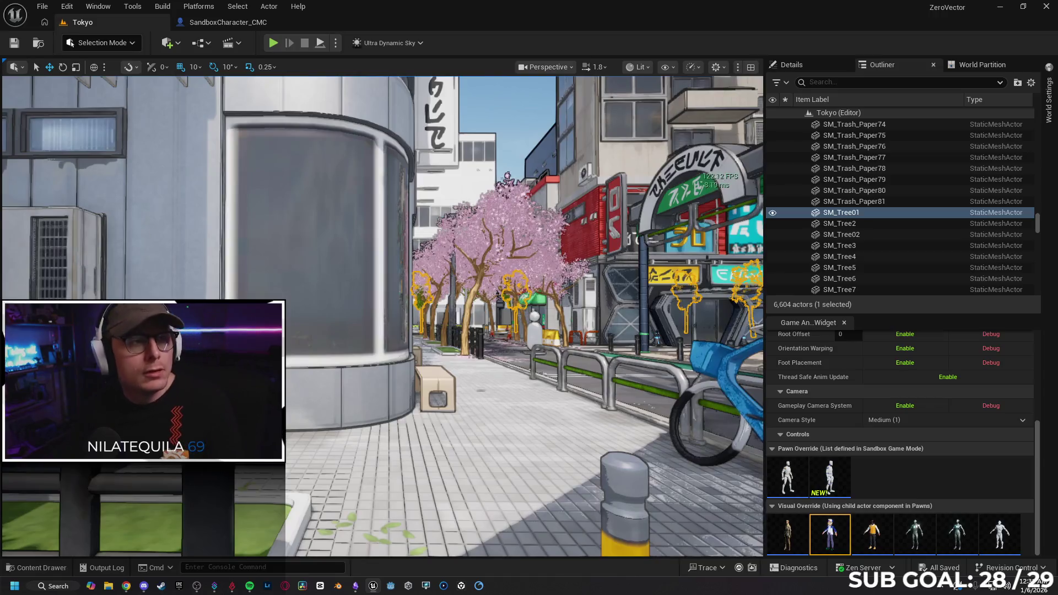
Step: Bring the Gemini chat over the editor and scroll to the end of the conversation
key("alt+Tab")
left_click_drag(615, 97, 651, 53)
scroll(653, 279, "down", 15)
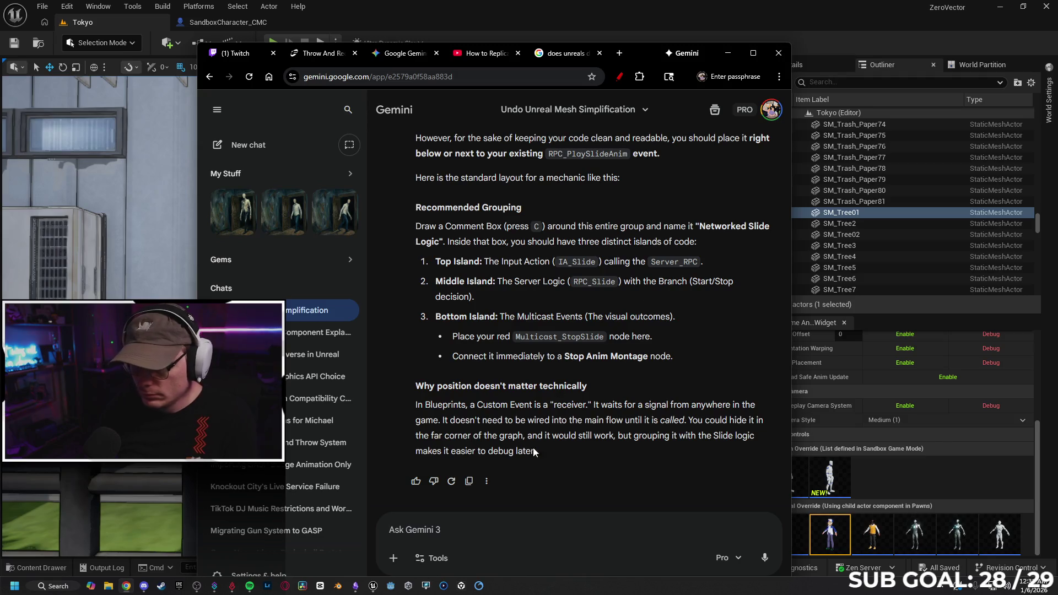
Step: Draft a prompt: jump logic runs after the jump input; sliding launches the character and checks wall clinging
type("Okay. I have a bunch")
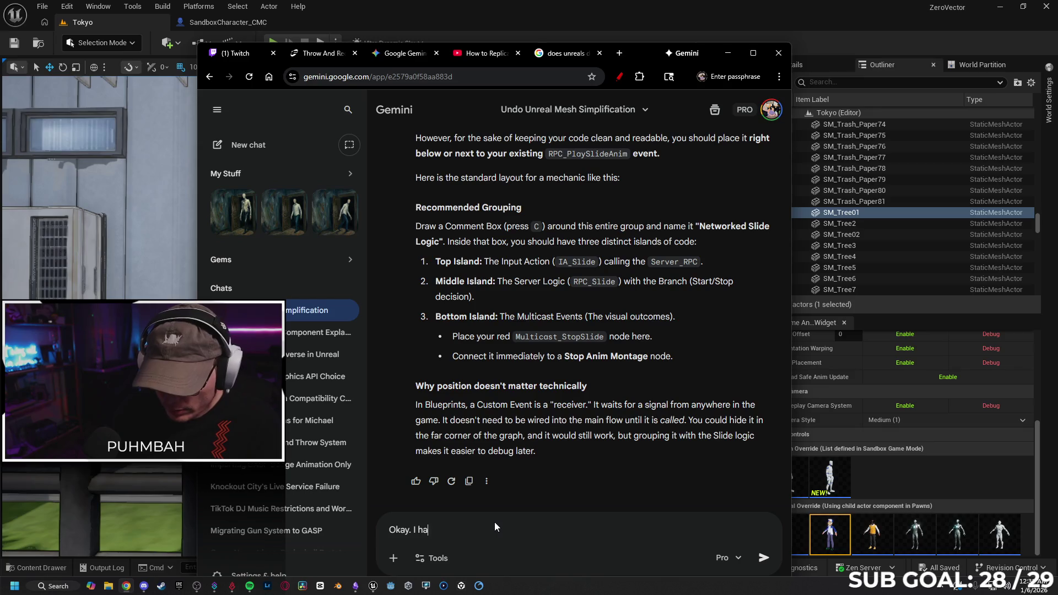
type(" of ")
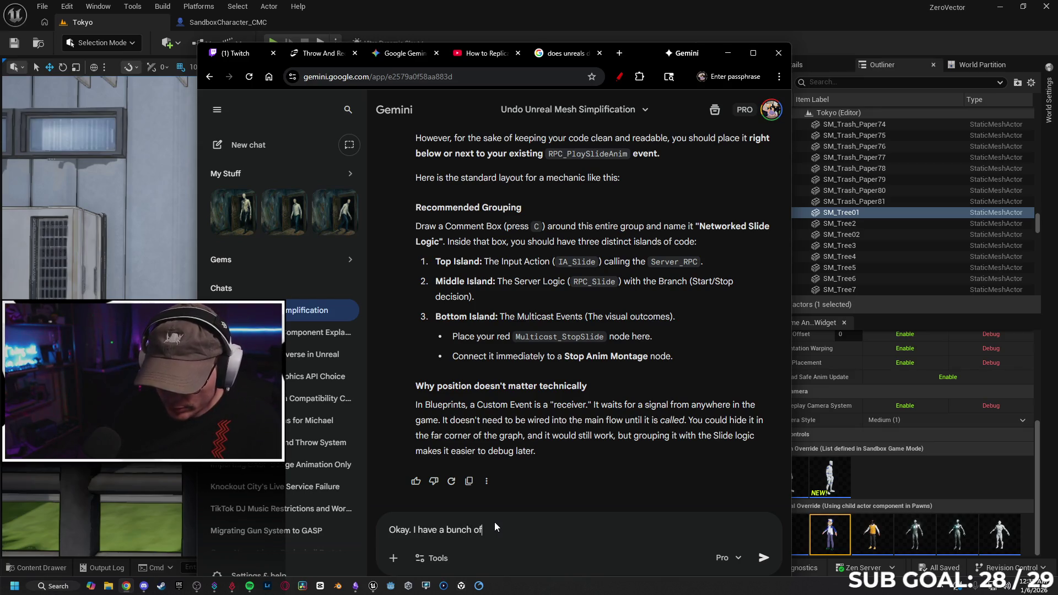
type("jump logic runn")
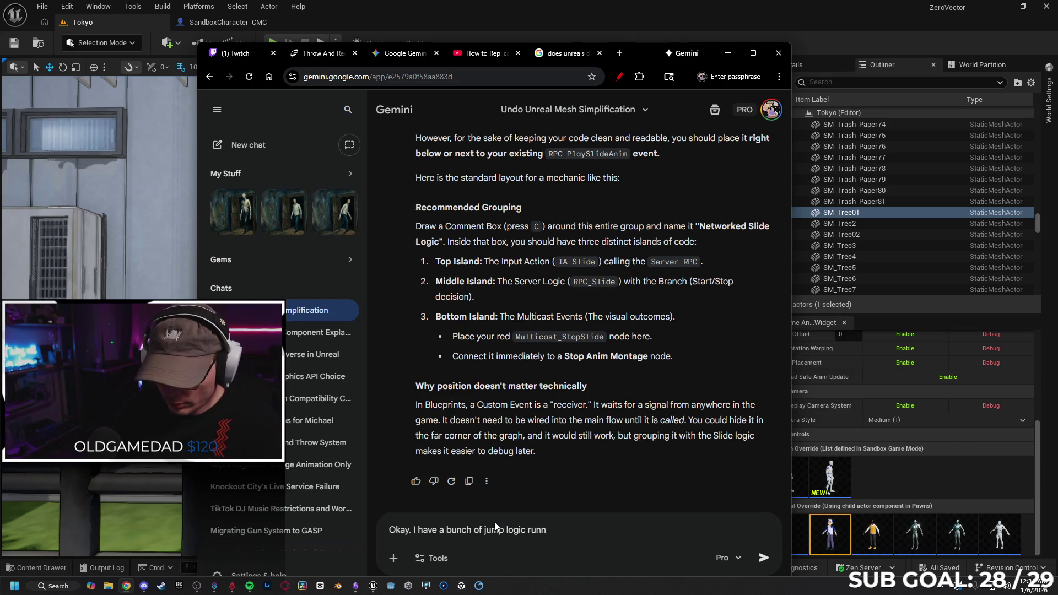
type("ing after the jump in")
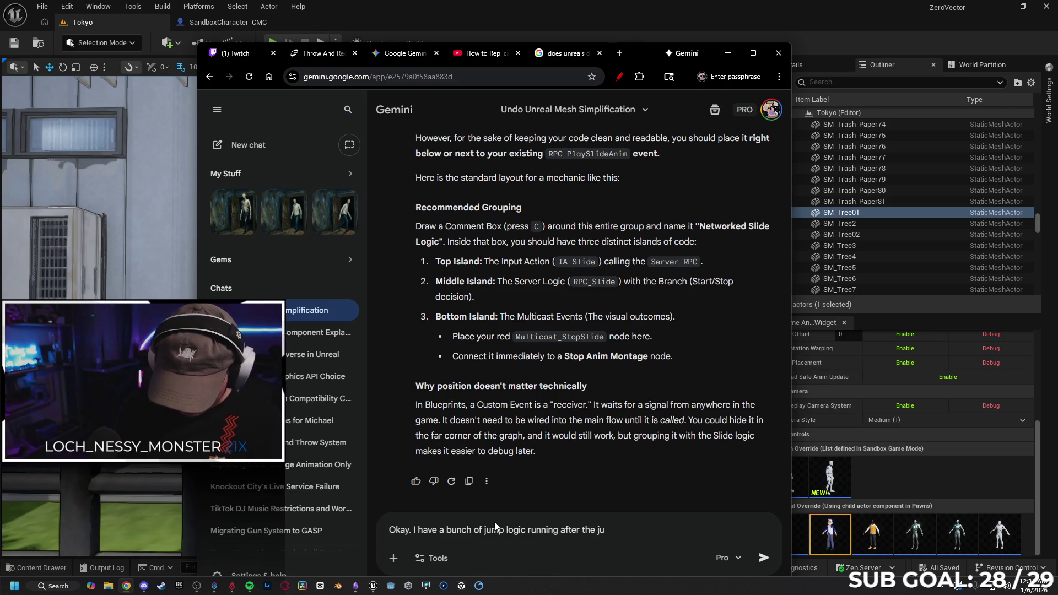
type("put (")
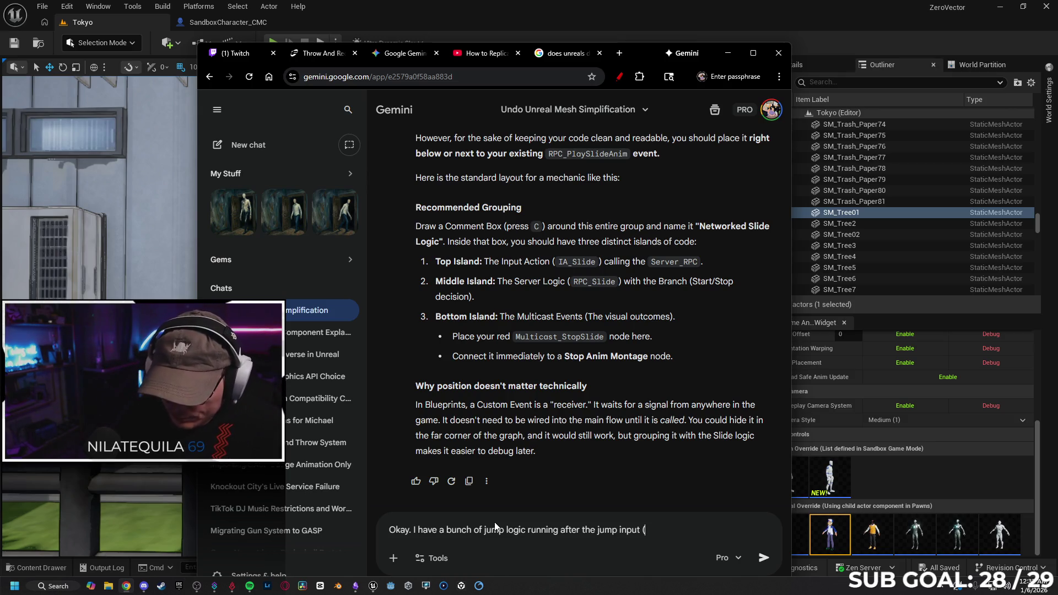
type("if sliding, in")
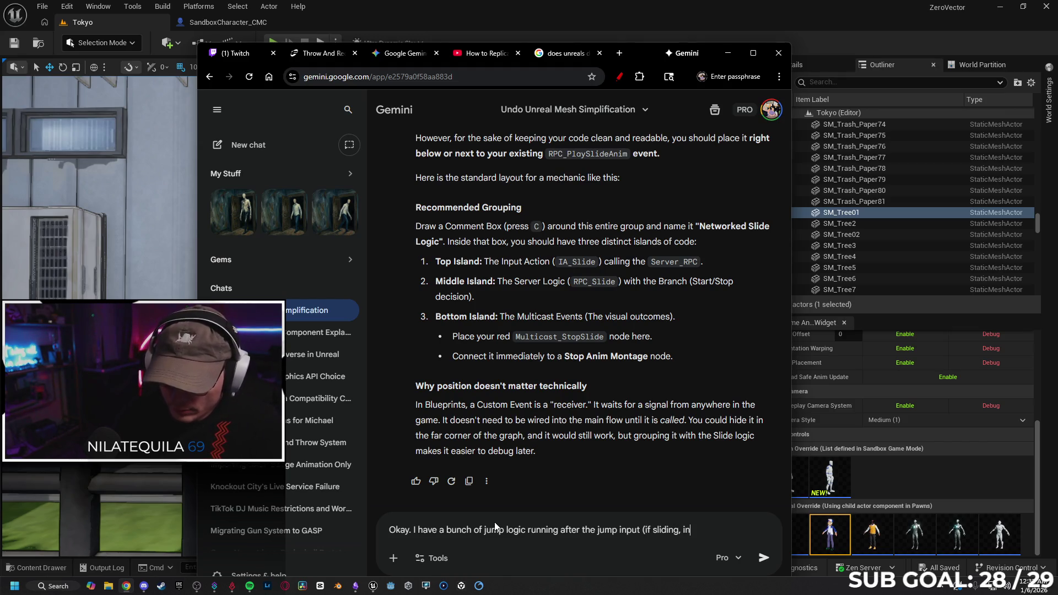
type("p")
type("ut laun")
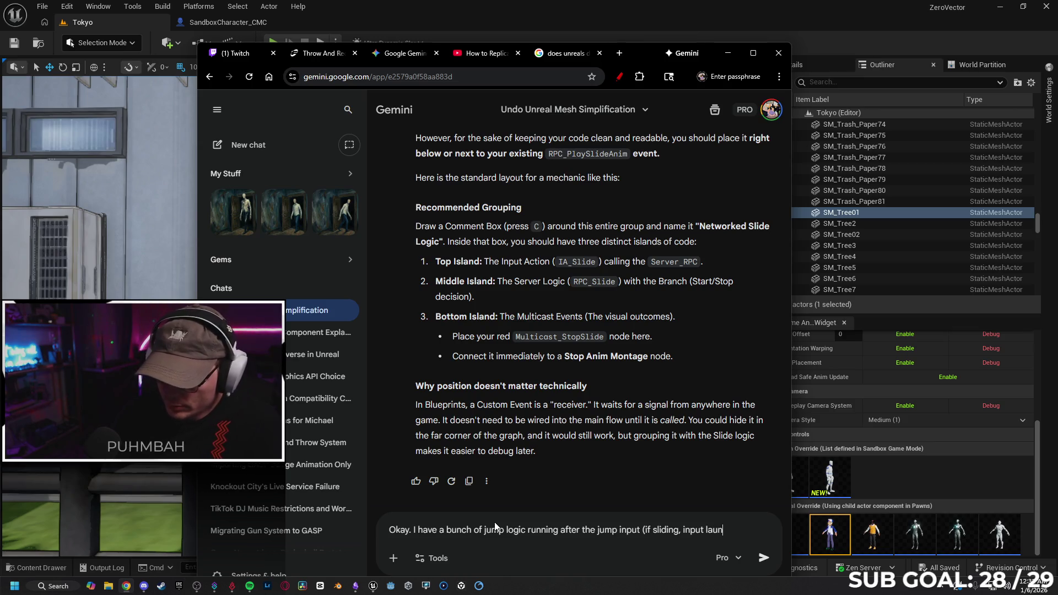
type("checharcaty")
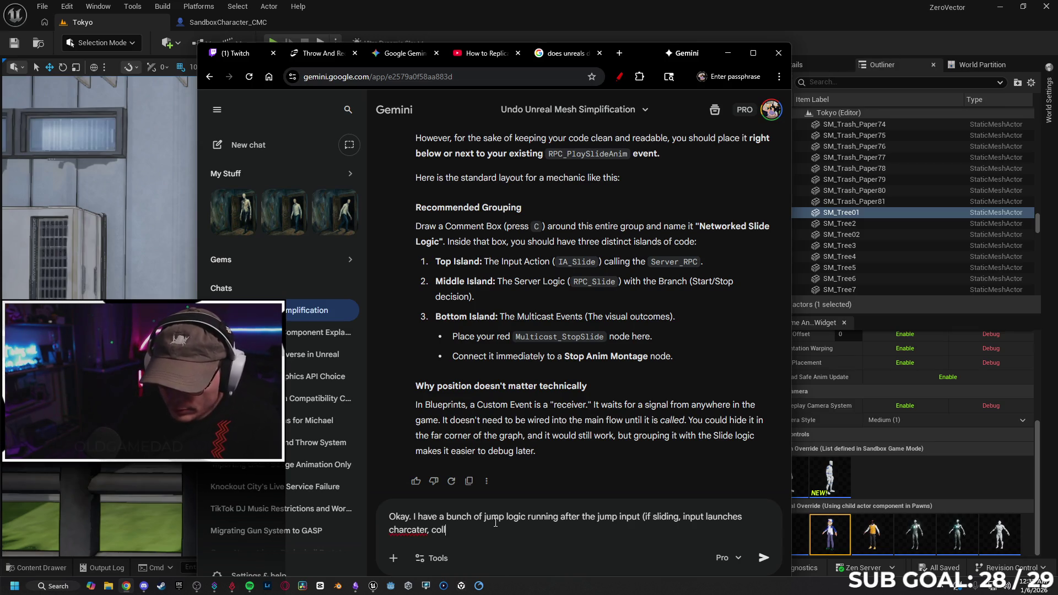
key("BackSpace")
key("BackSpace")
key("BackSpace")
type("checks wall ")
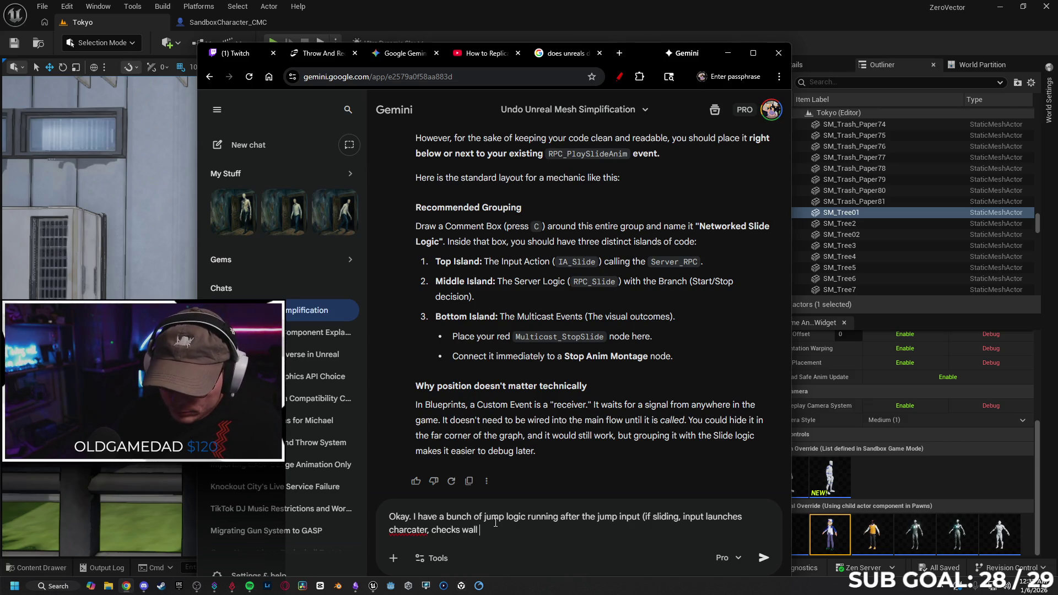
type("clinging")
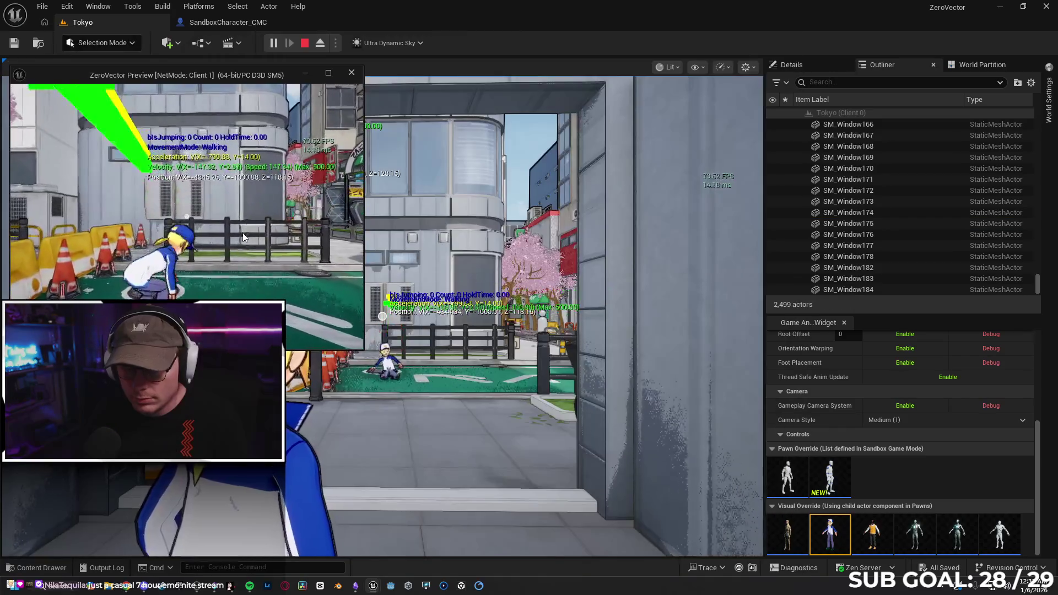
Step: Playtest running and jumping at a wall in the client preview to check wall clinging, then stop
key("w")
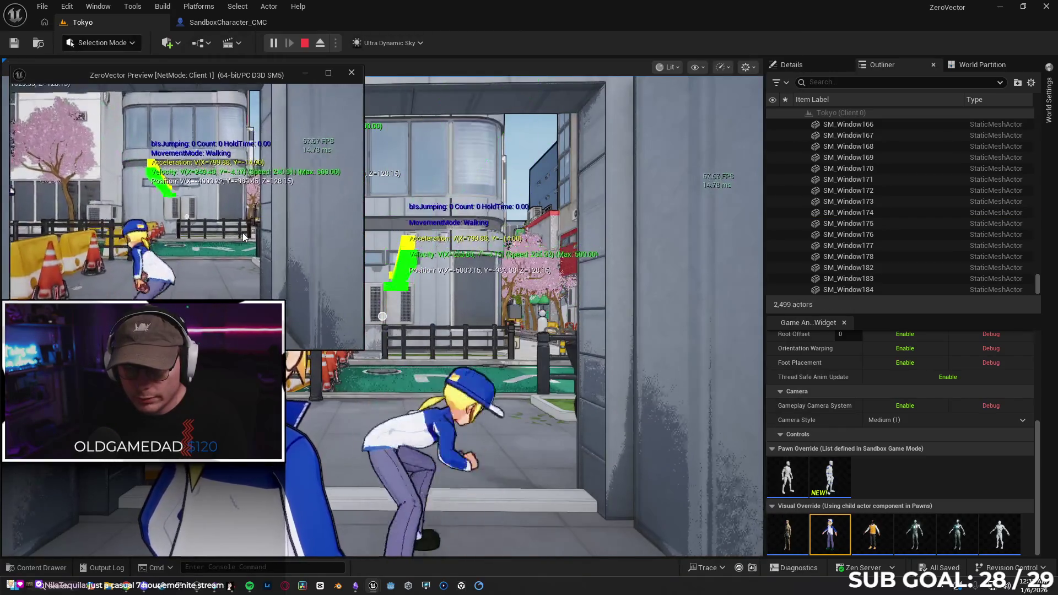
key("space")
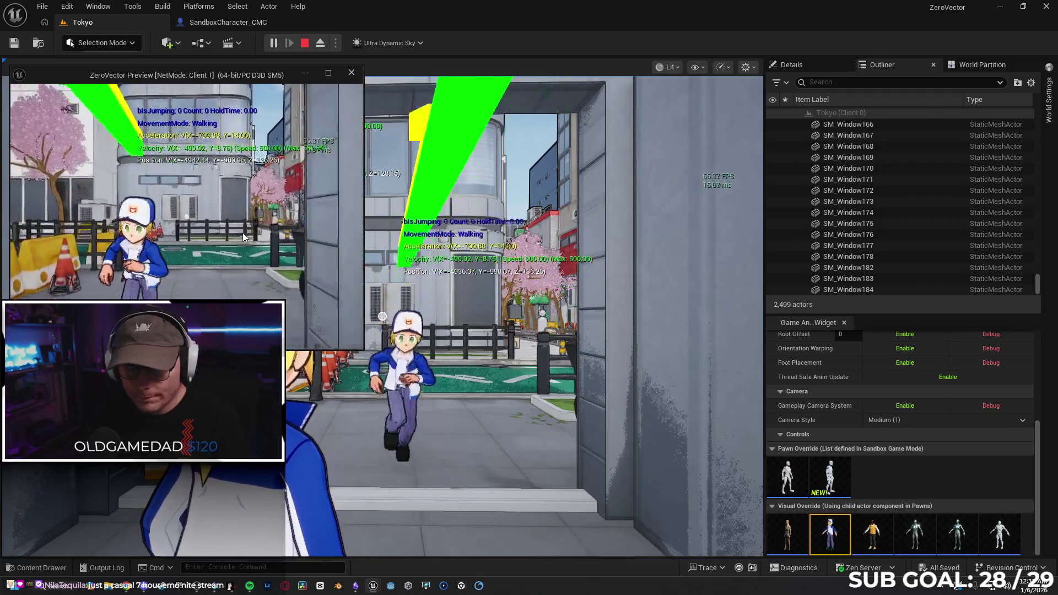
key("w")
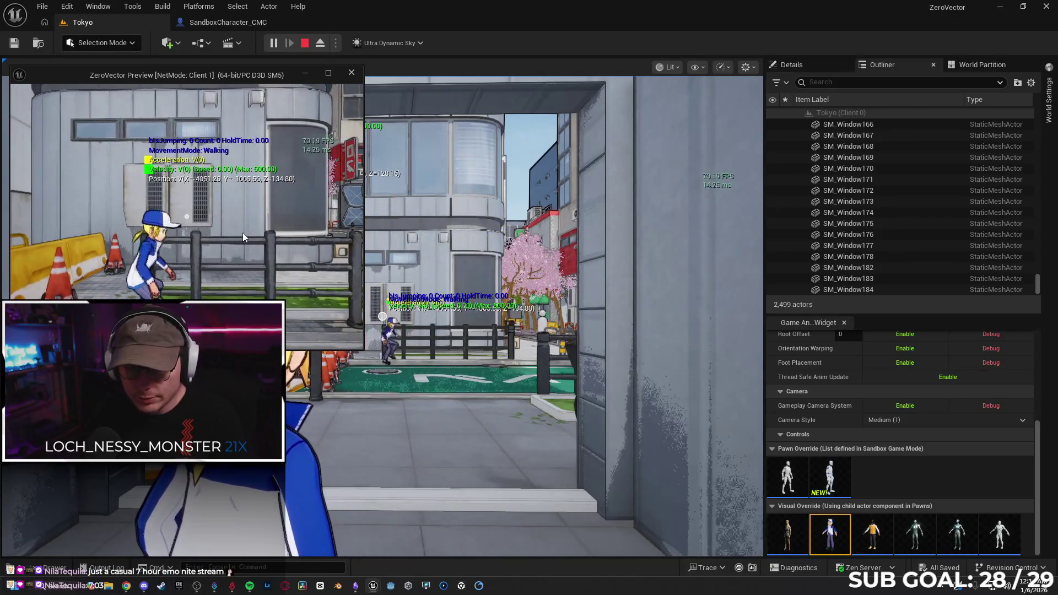
key("alt+Tab")
left_click(320, 284)
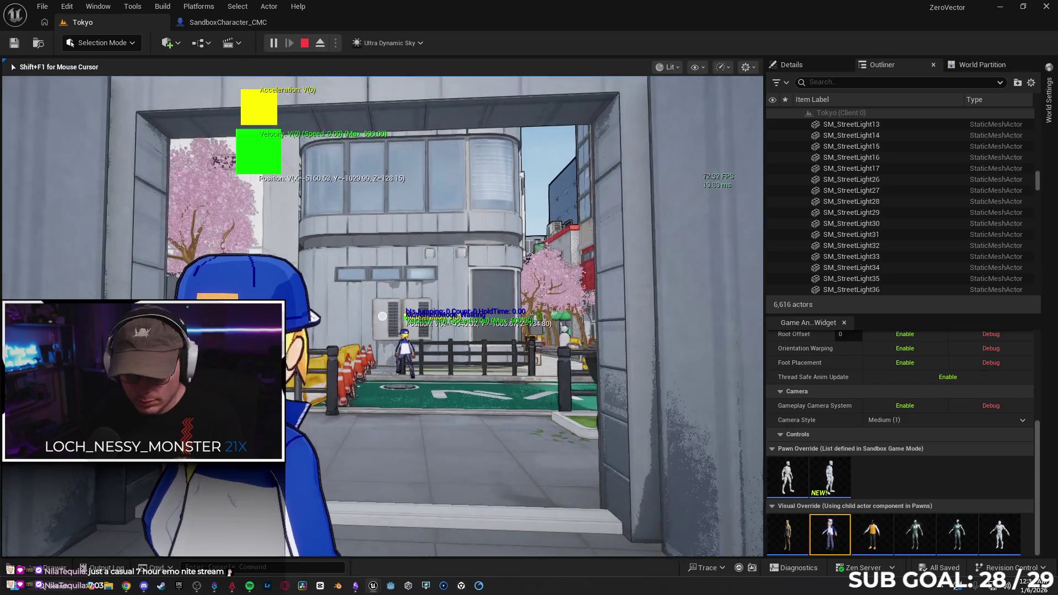
key("w")
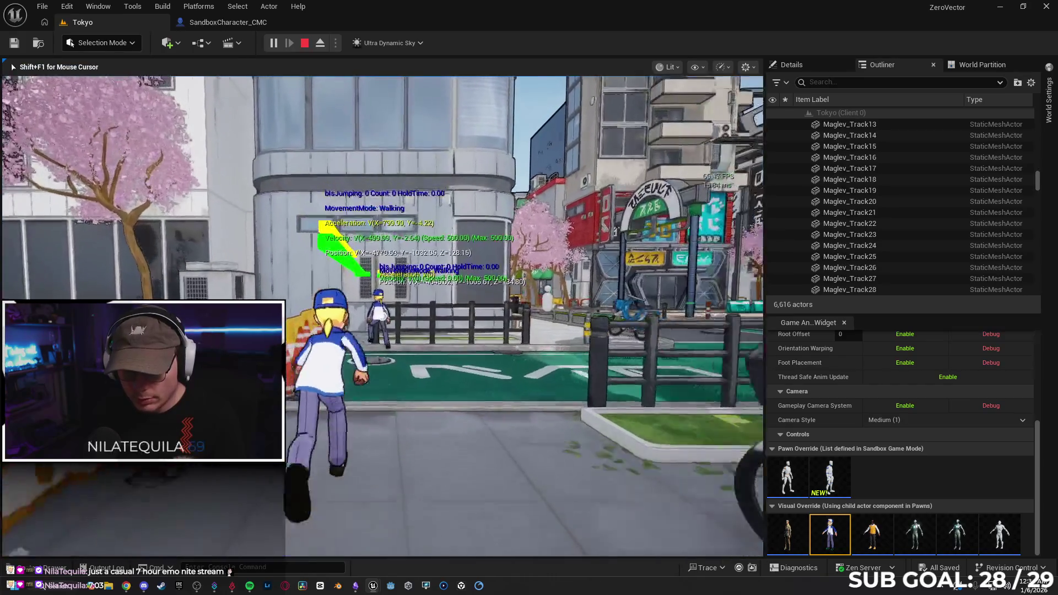
key("space")
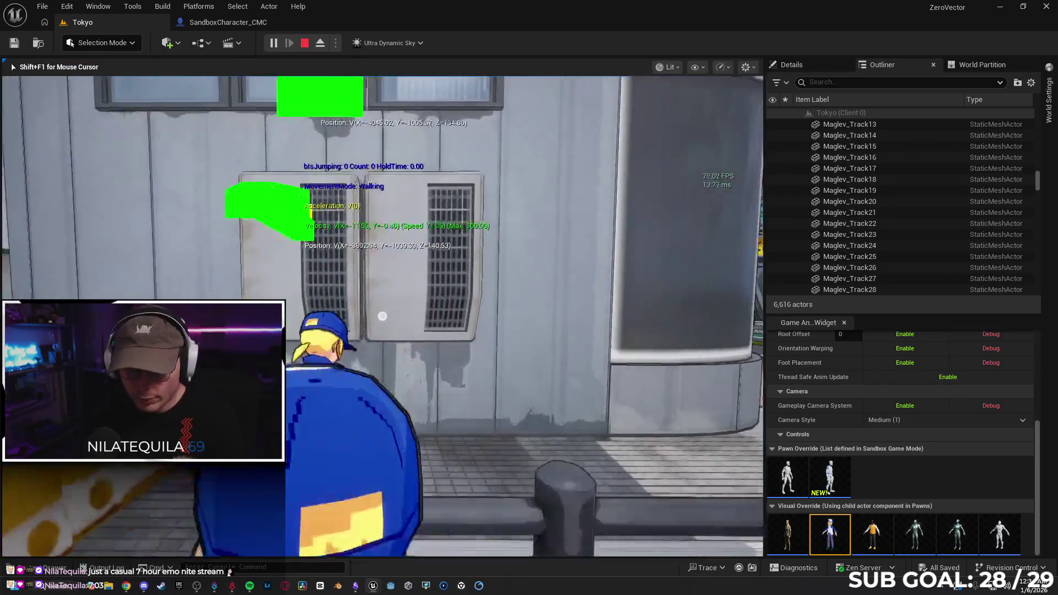
key("Escape")
Step: Run a new multiplayer session from the Tokyo level, jumping repeatedly, then return to the SandboxCharacter_CMC graph
left_click(223, 22)
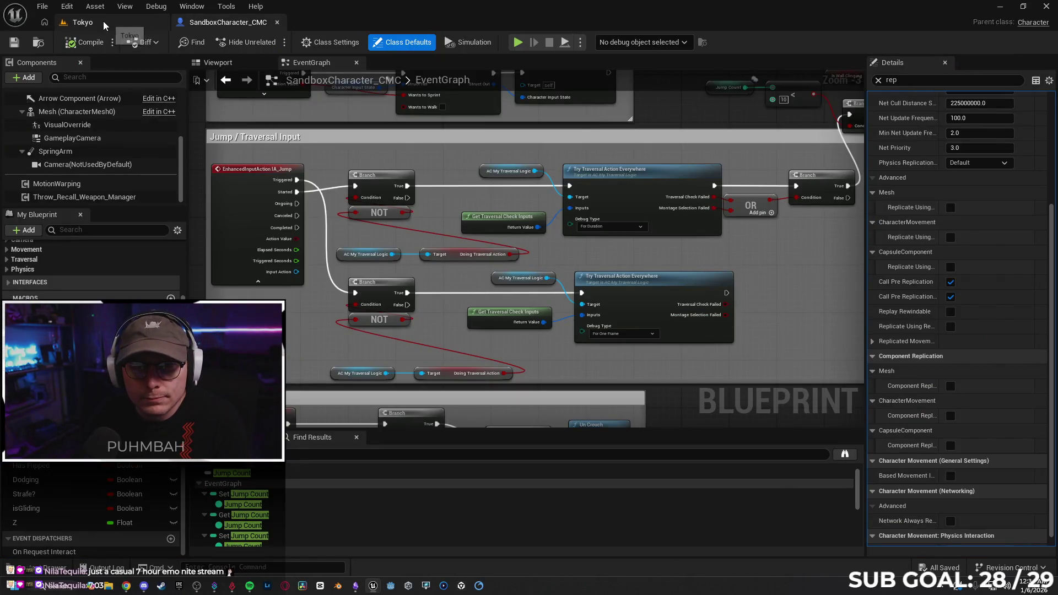
left_click(83, 22)
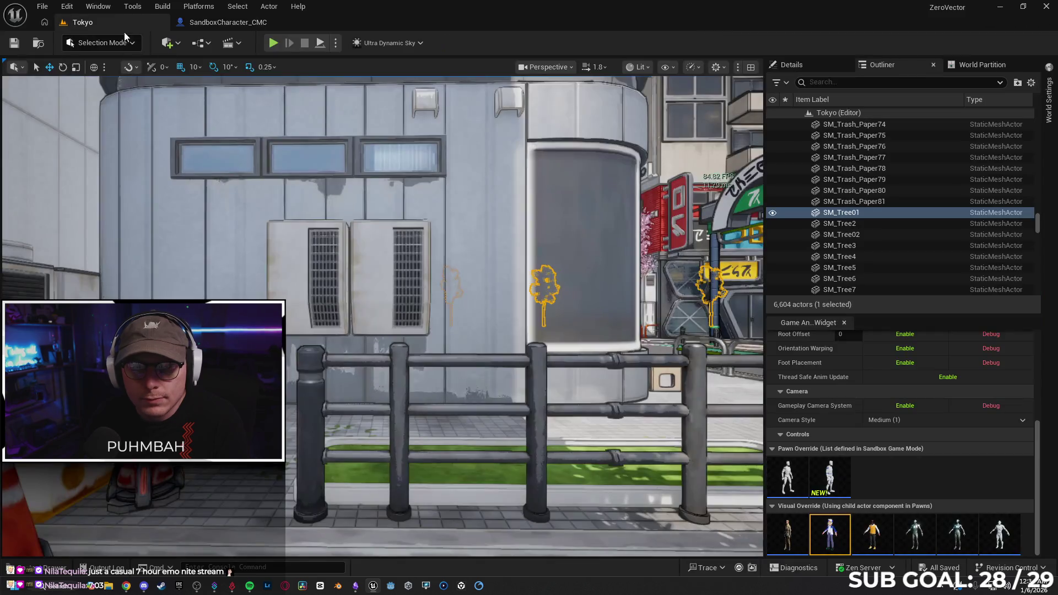
left_click(272, 44)
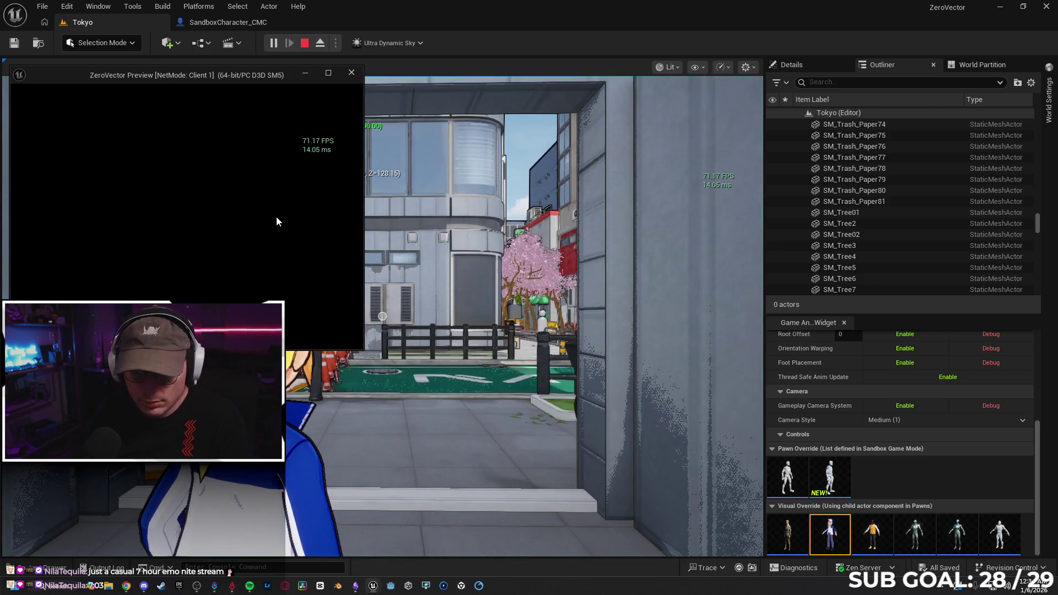
key("s")
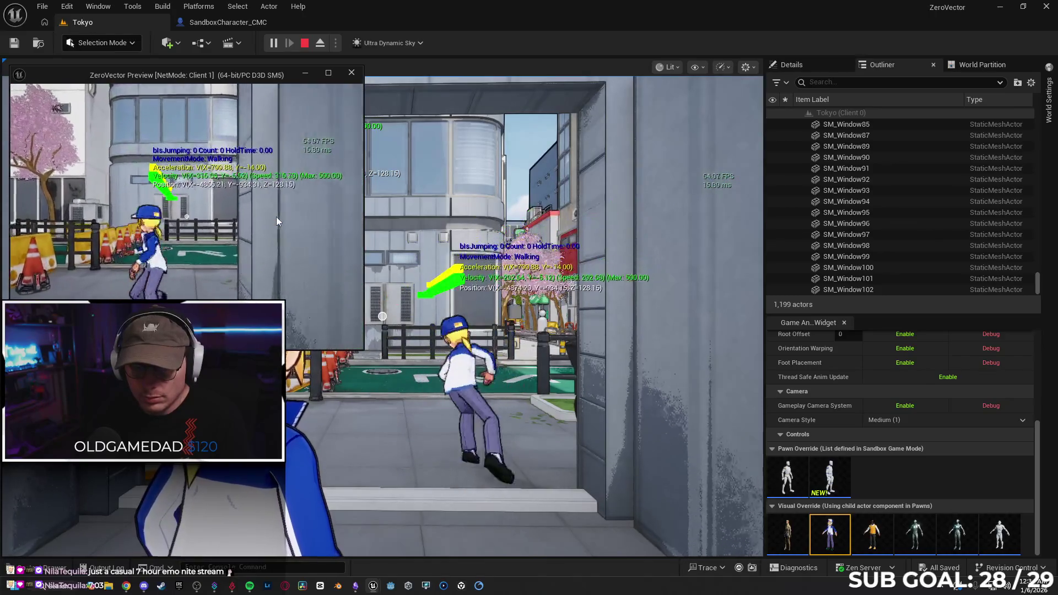
key("space")
key("s")
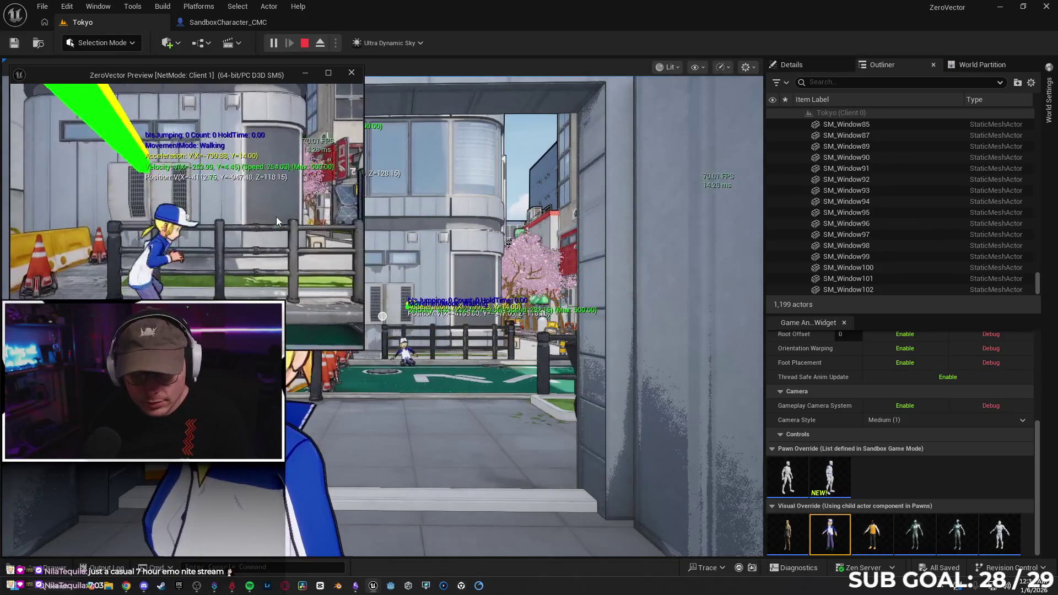
key("space")
key("s")
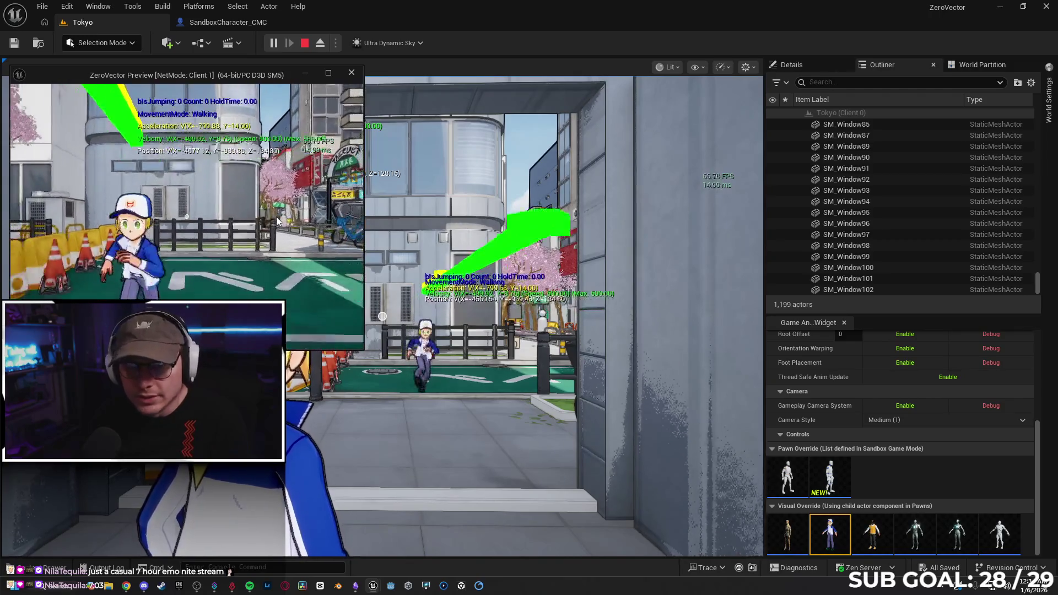
key("w")
key("space")
key("s")
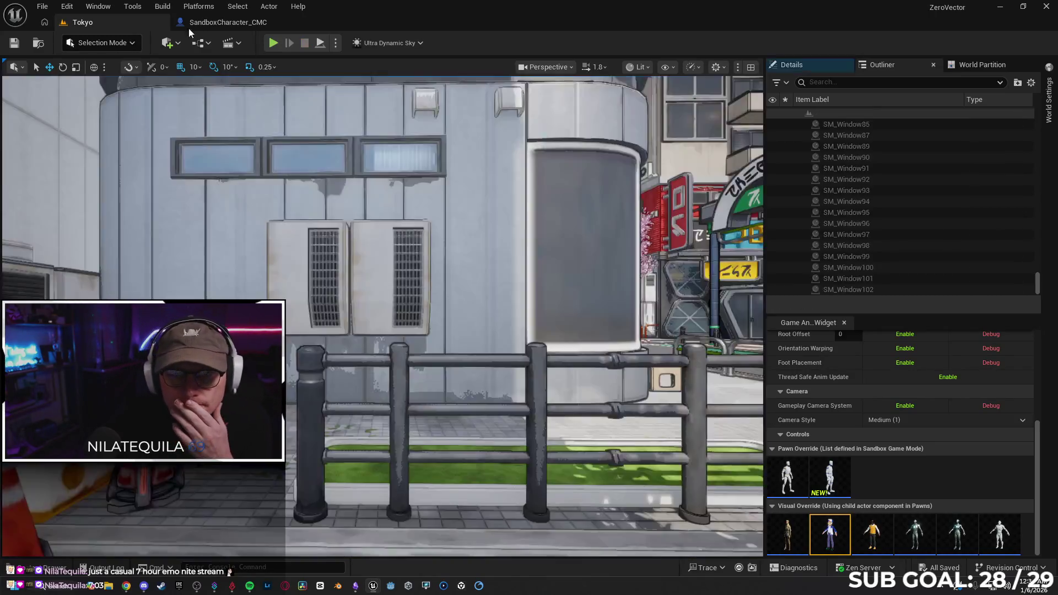
left_click(195, 25)
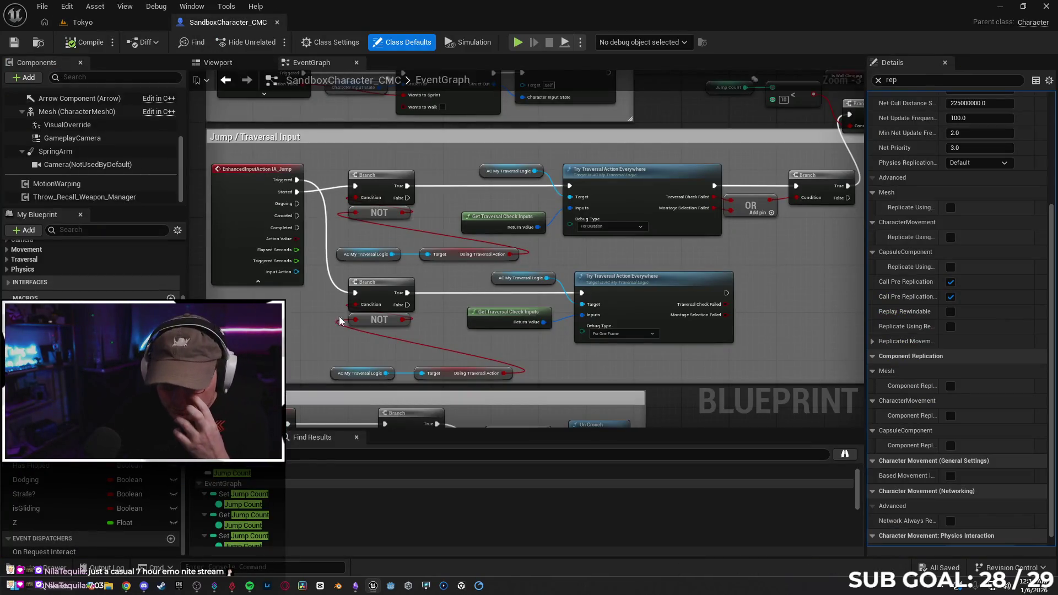
Step: Add a paragraph to the Gemini prompt: GASP movement is automatically replicated; how do I get the logic that follows jump
key("alt+Tab")
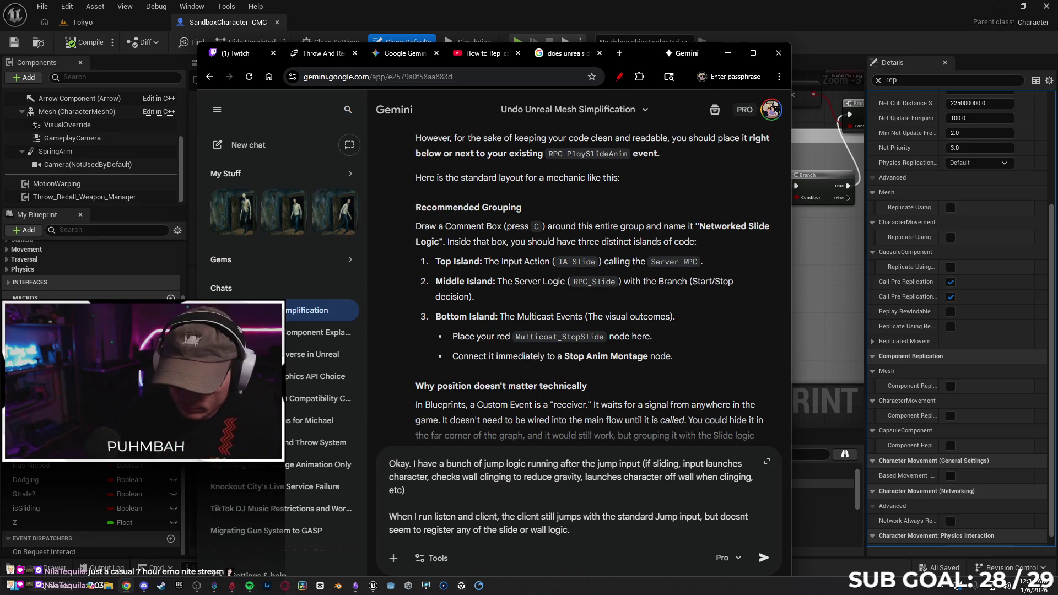
key("shift+Return")
key("shift+Return")
type("I know ")
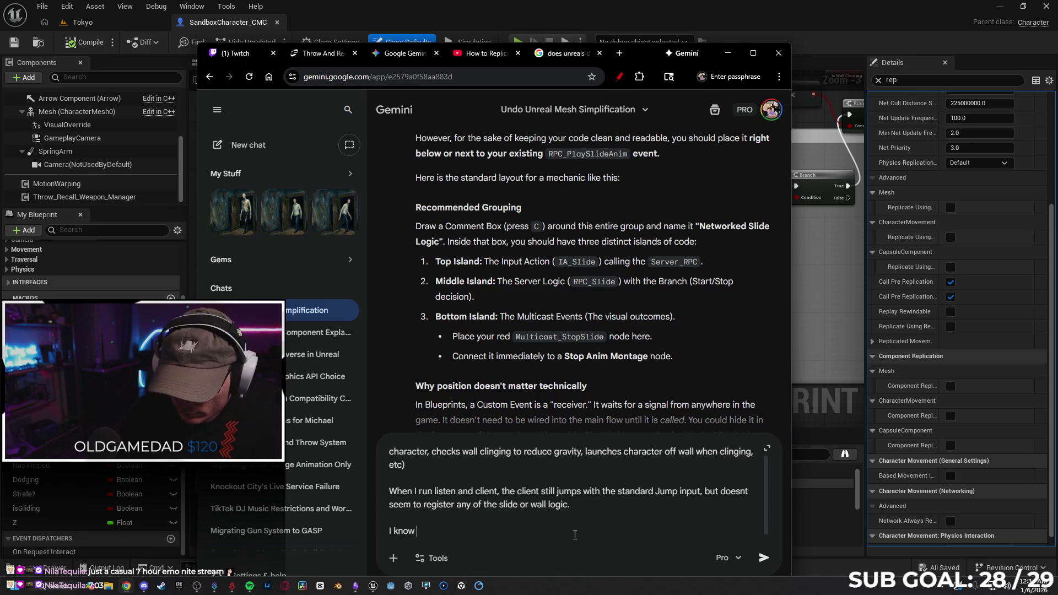
type("GASP mo")
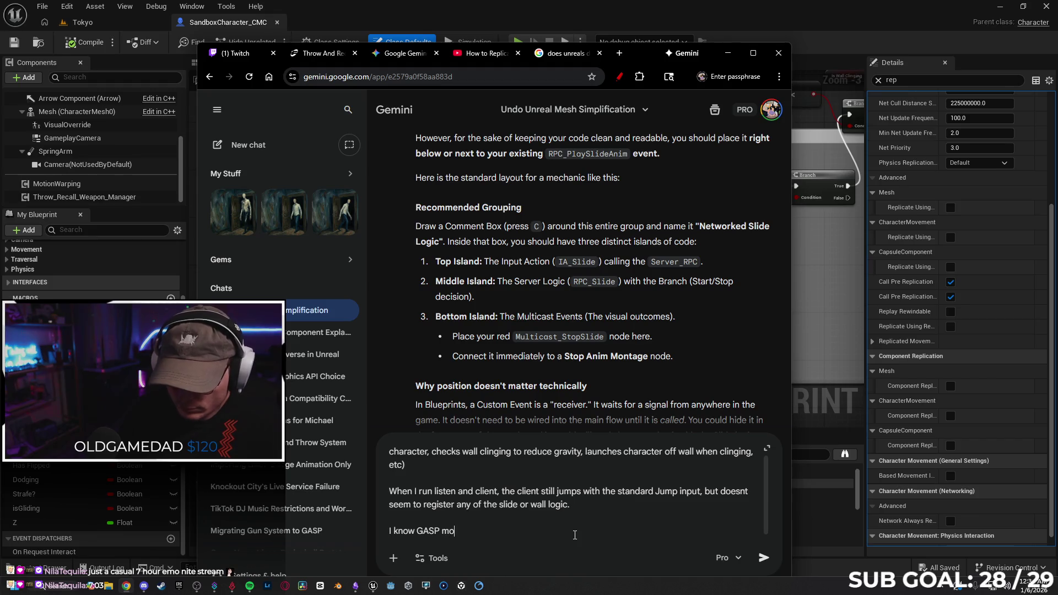
type("vement is automatically replicated. ")
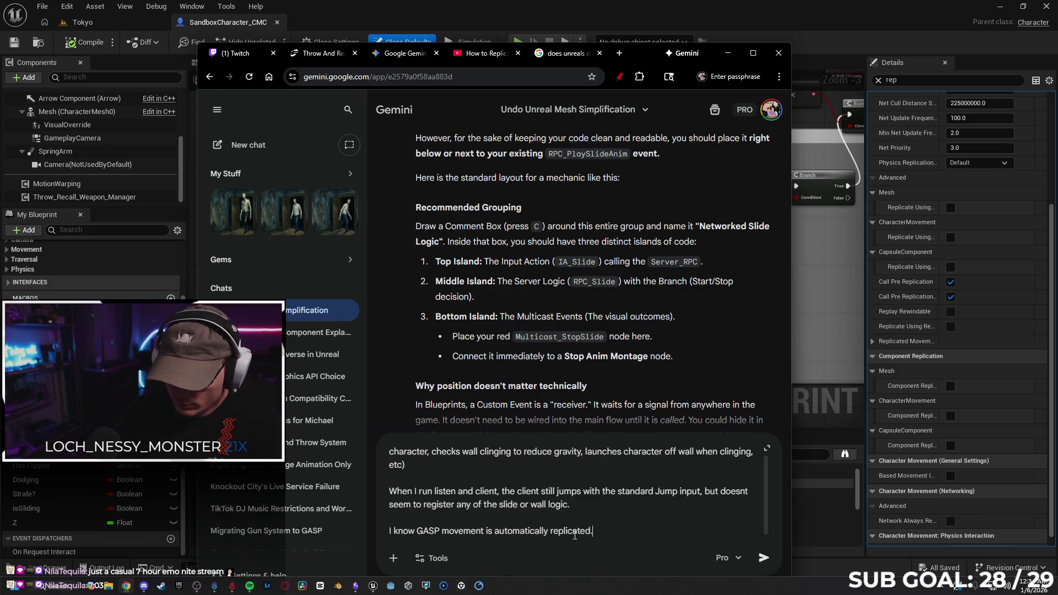
type("How do I get the logic that follows")
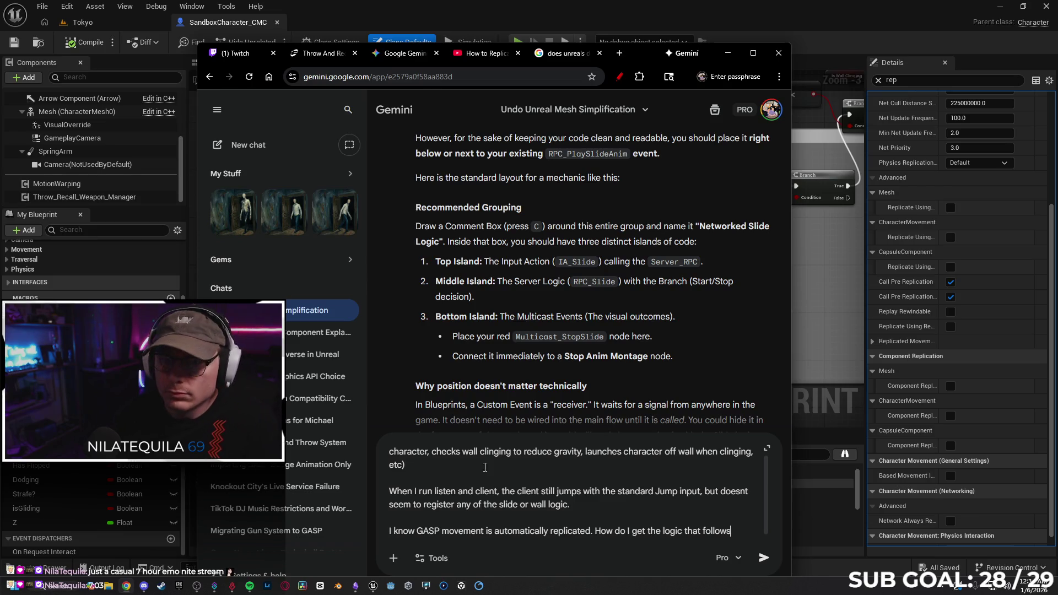
key("alt+Tab")
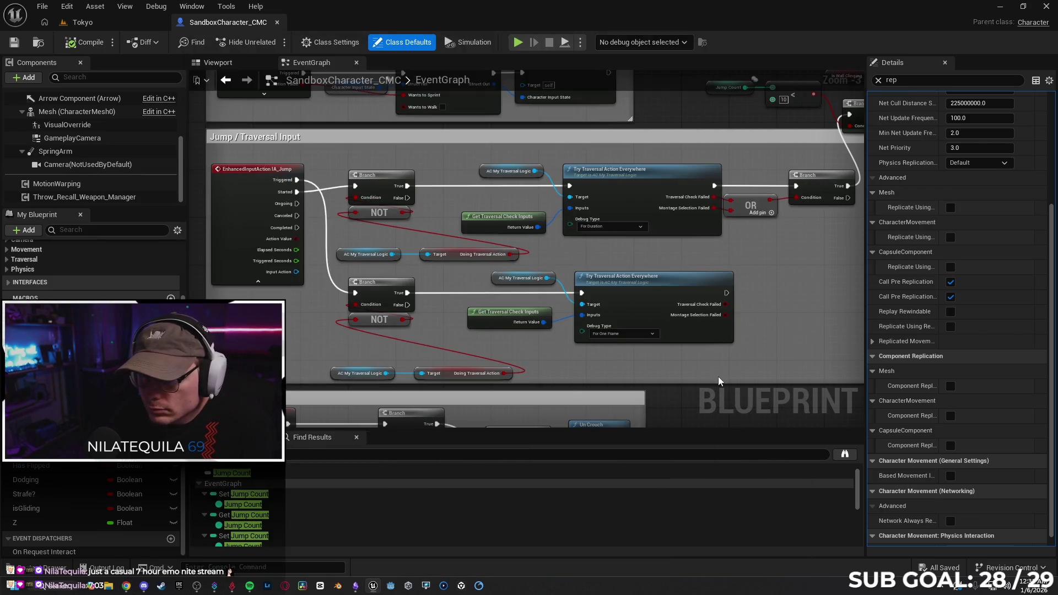
Step: Nudge the event graph left, then bring the Gemini chat back in front of the editor
left_click_drag(769, 356, 719, 354)
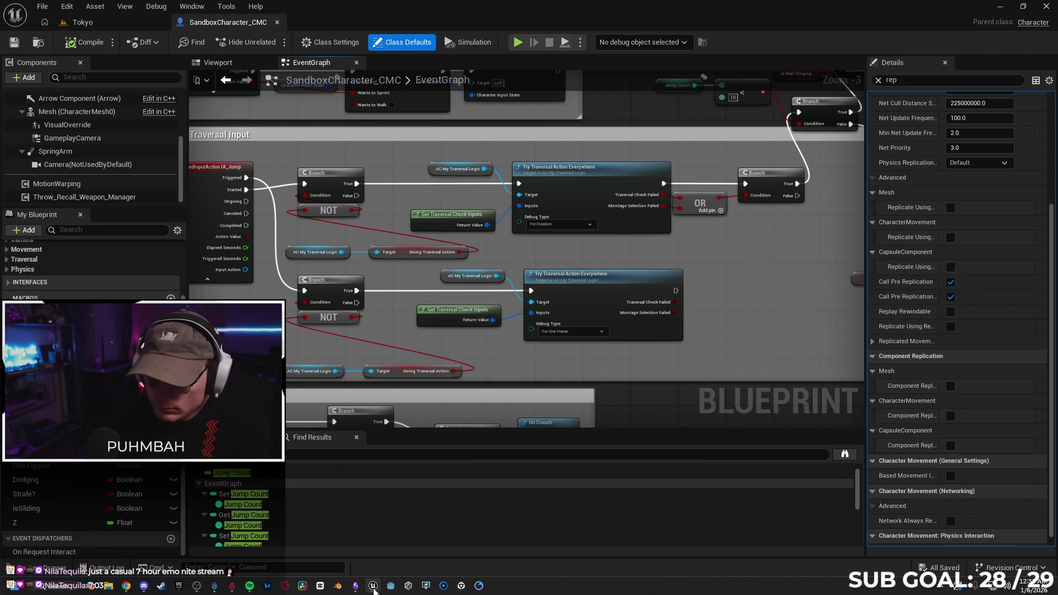
mouse_move(374, 589)
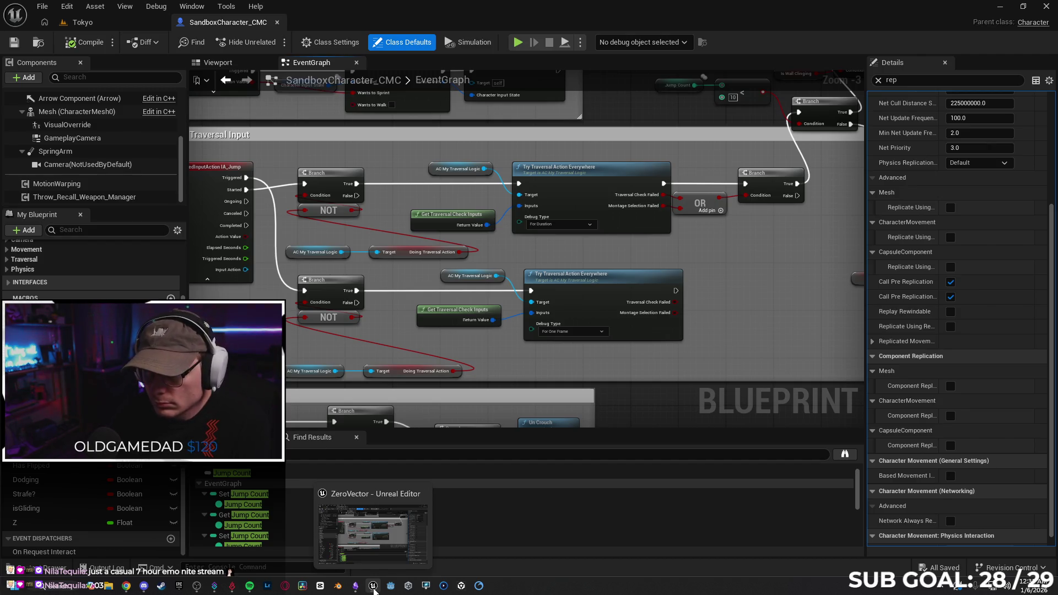
left_click(374, 589)
left_click(374, 589)
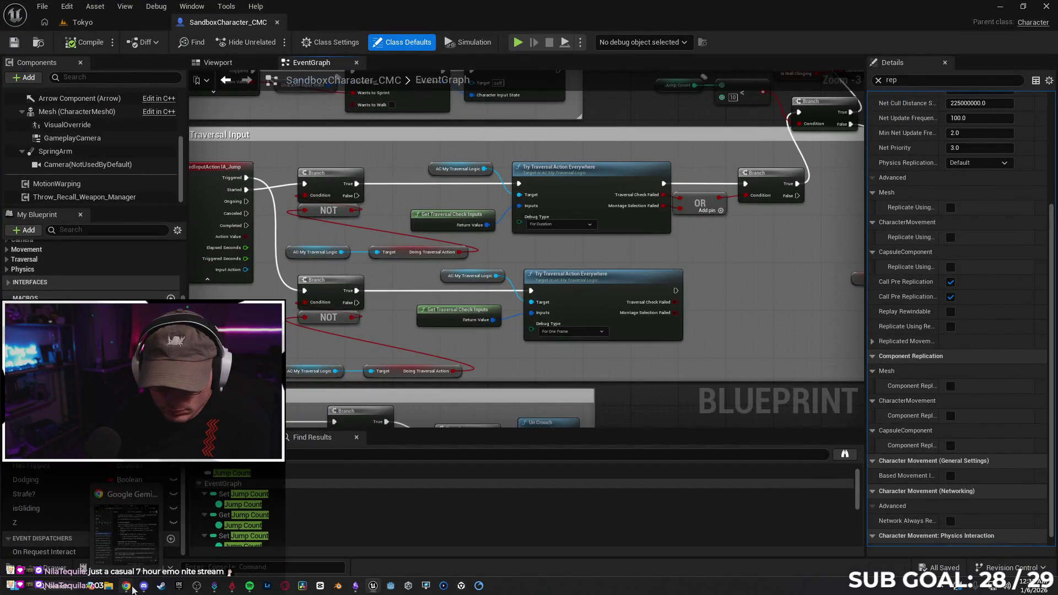
left_click(126, 586)
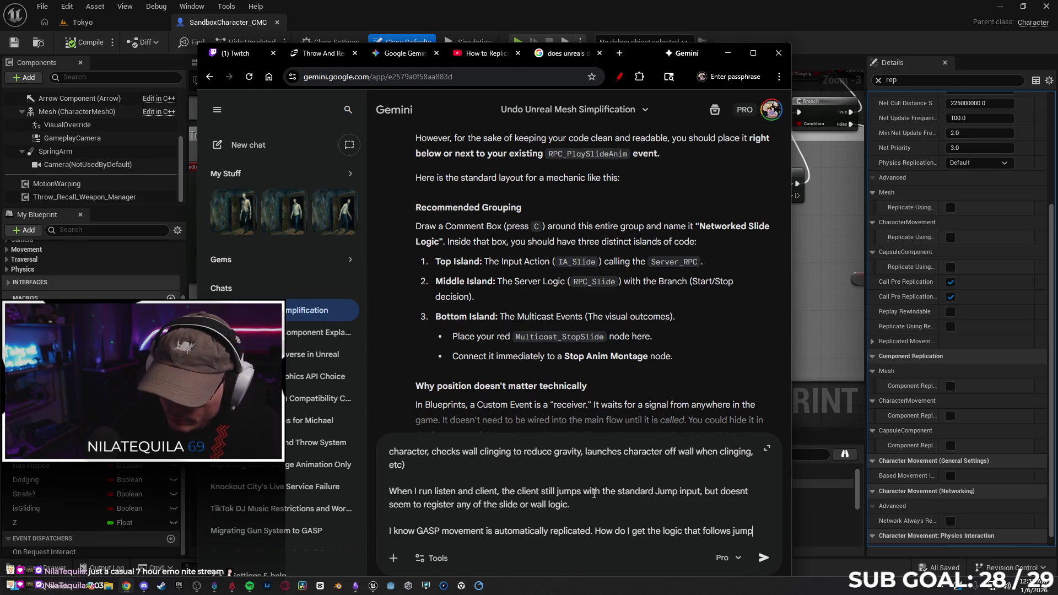
Step: Finish the question with '(and then Traversal logic) to also replicate?' and send it to Gemini
type(" (and then")
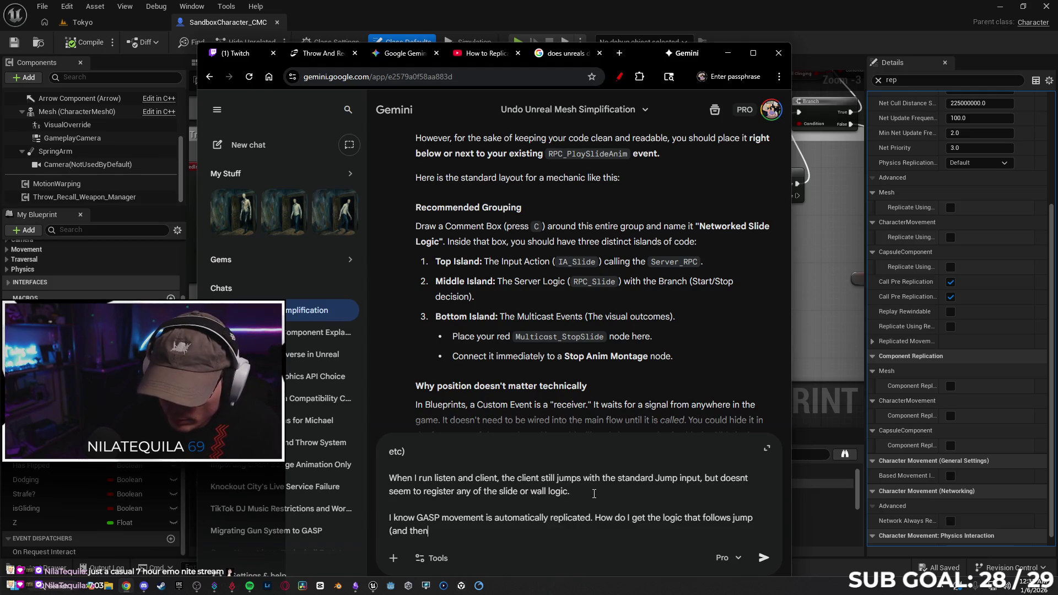
type(" ver")
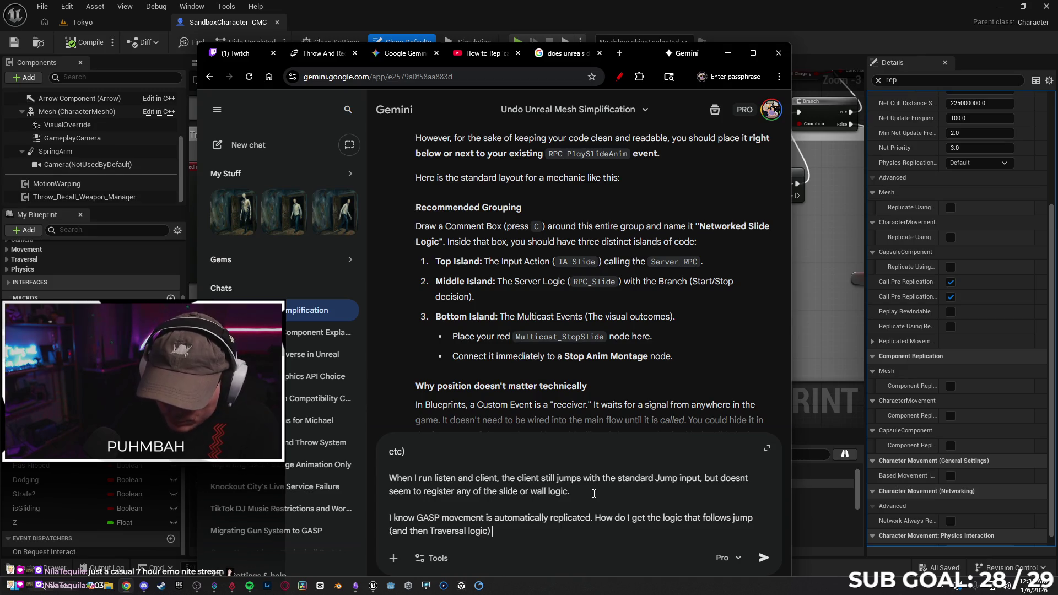
type("o")
type("lso replicate?")
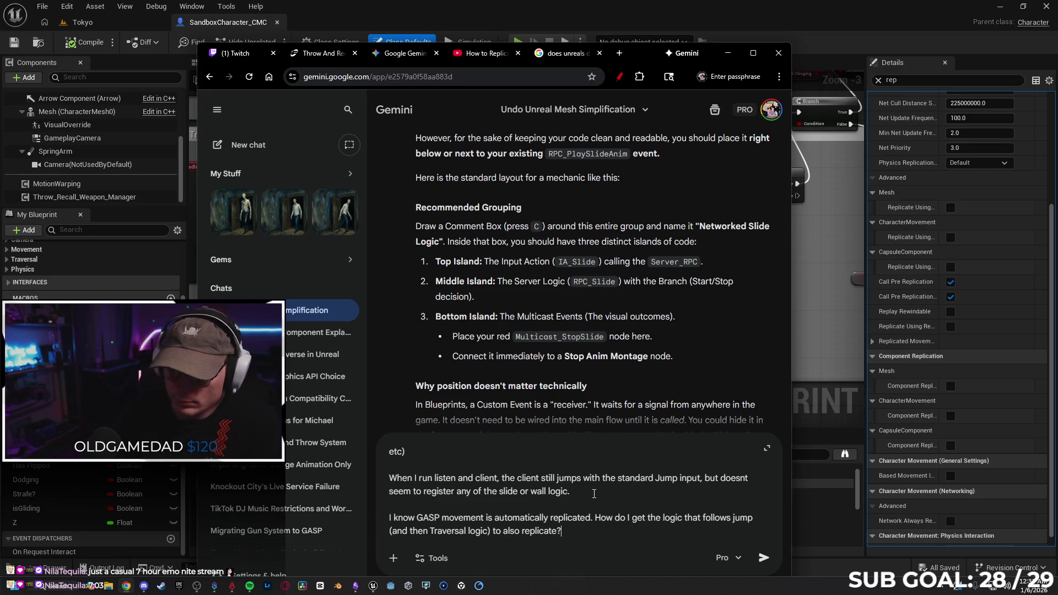
key("Return")
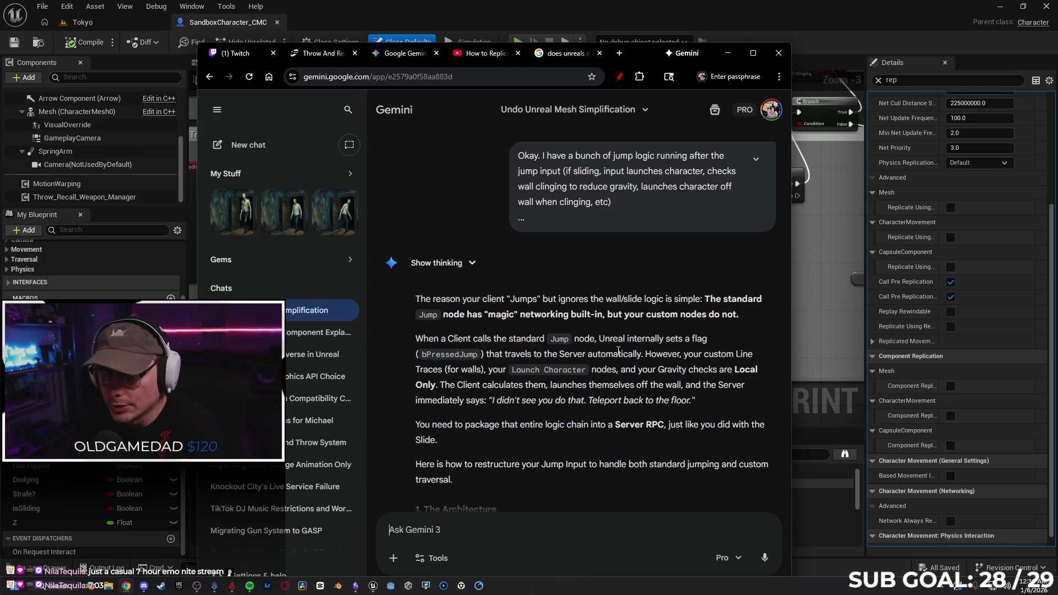
Step: Read Gemini's reliable Run-on-Server Server_AttemptTraversal plan through Step D, then minimize the browser
scroll(617, 353, "down", 2)
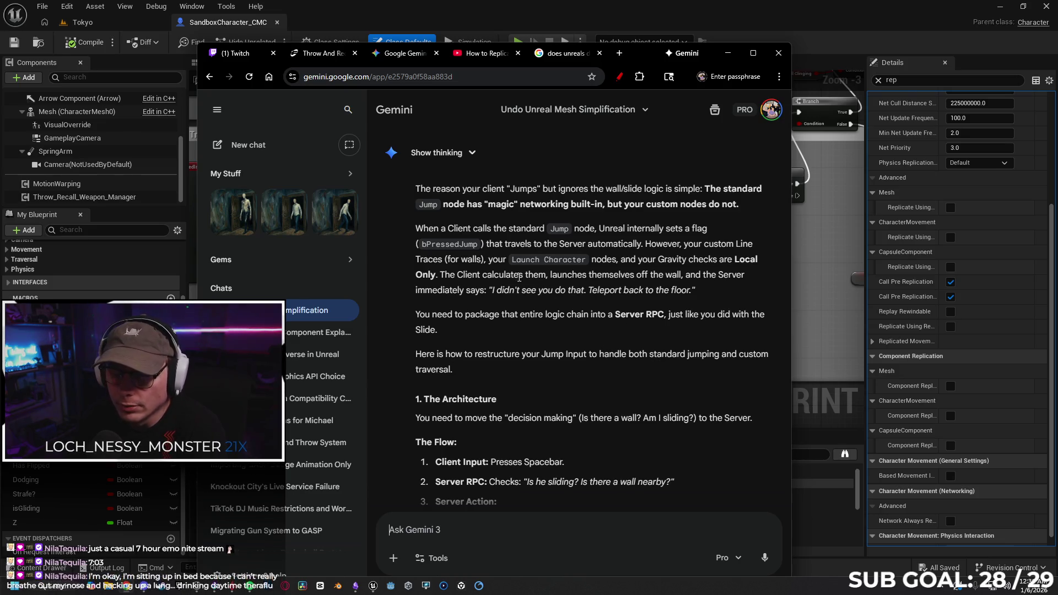
scroll(517, 280, "down", 1)
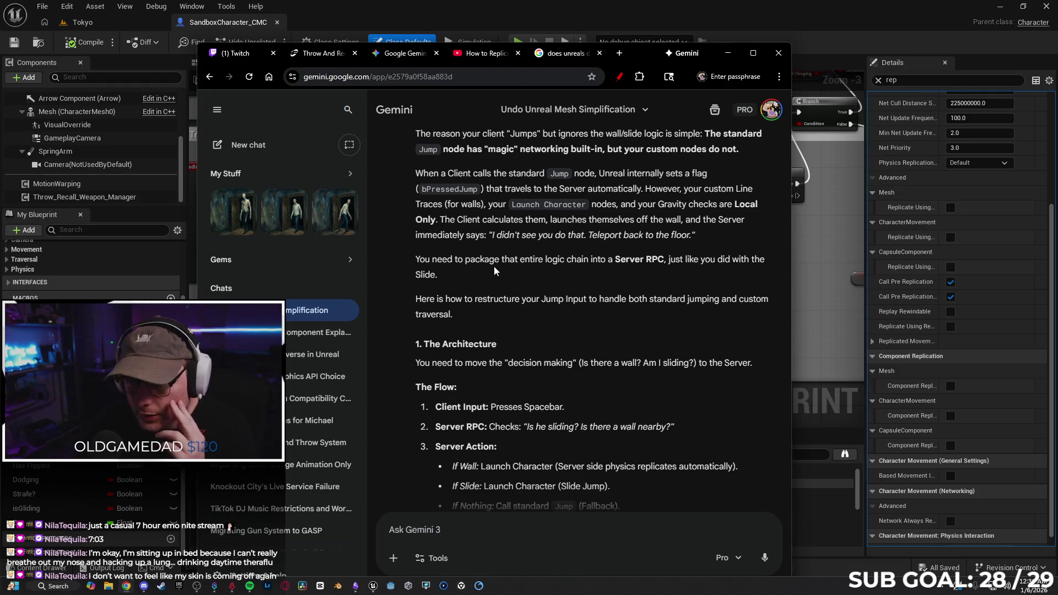
scroll(490, 263, "down", 1)
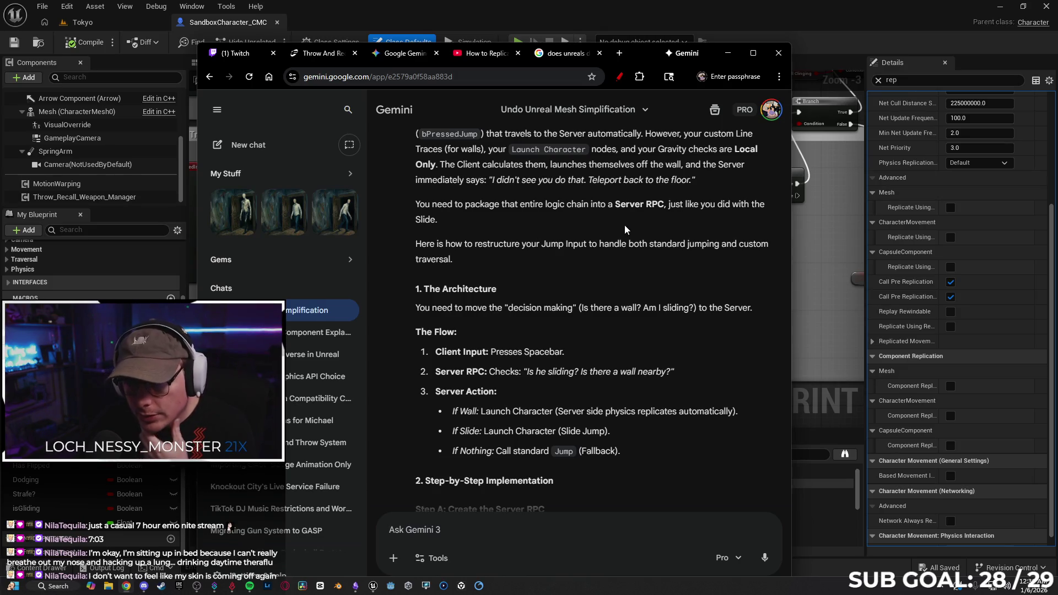
scroll(529, 221, "down", 1)
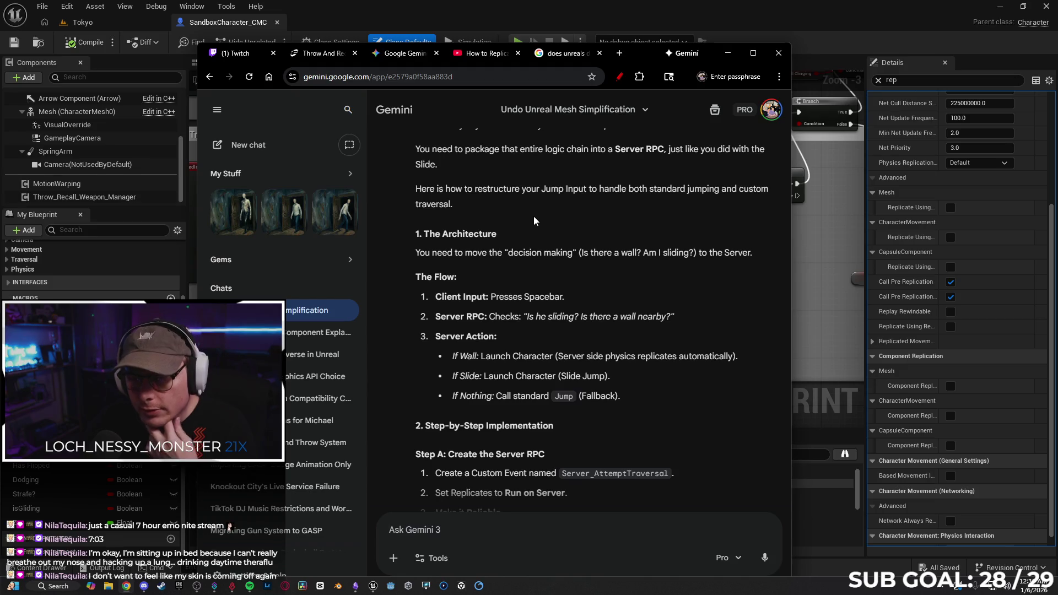
scroll(526, 204, "down", 1)
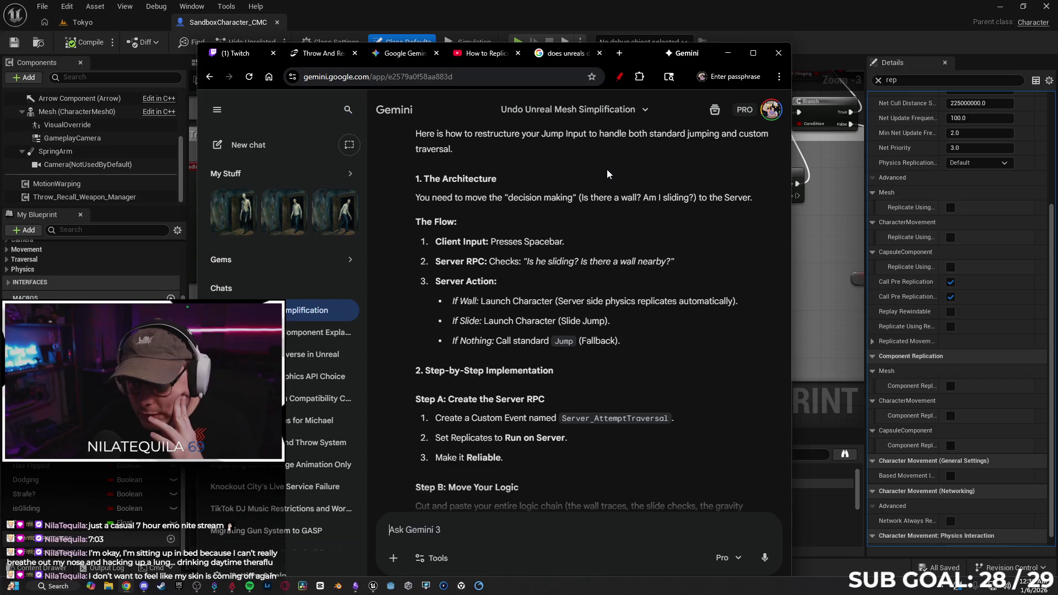
scroll(577, 176, "down", 1)
scroll(577, 189, "up", 1)
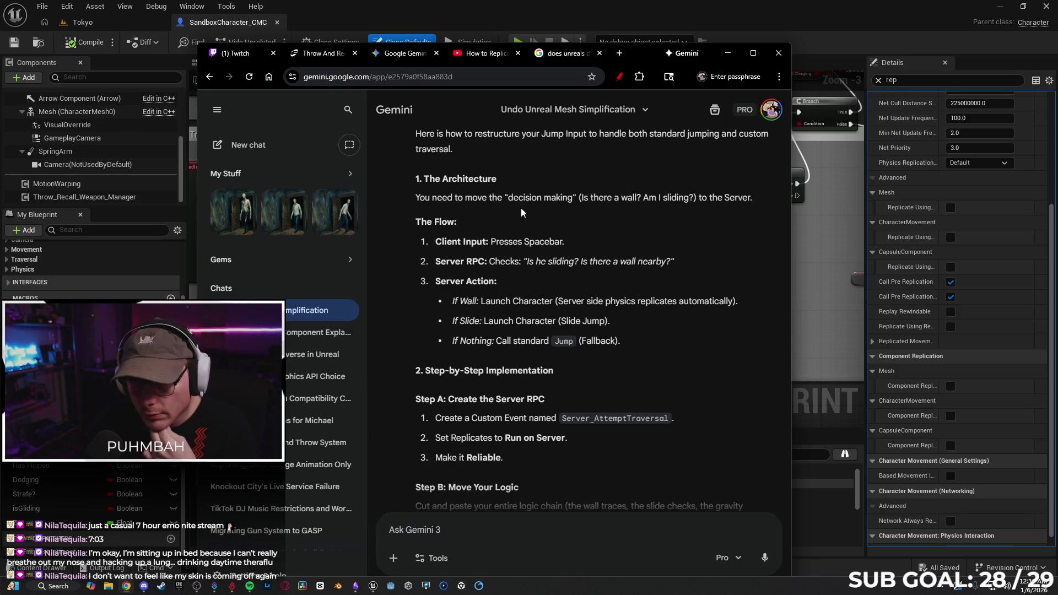
scroll(522, 212, "down", 1)
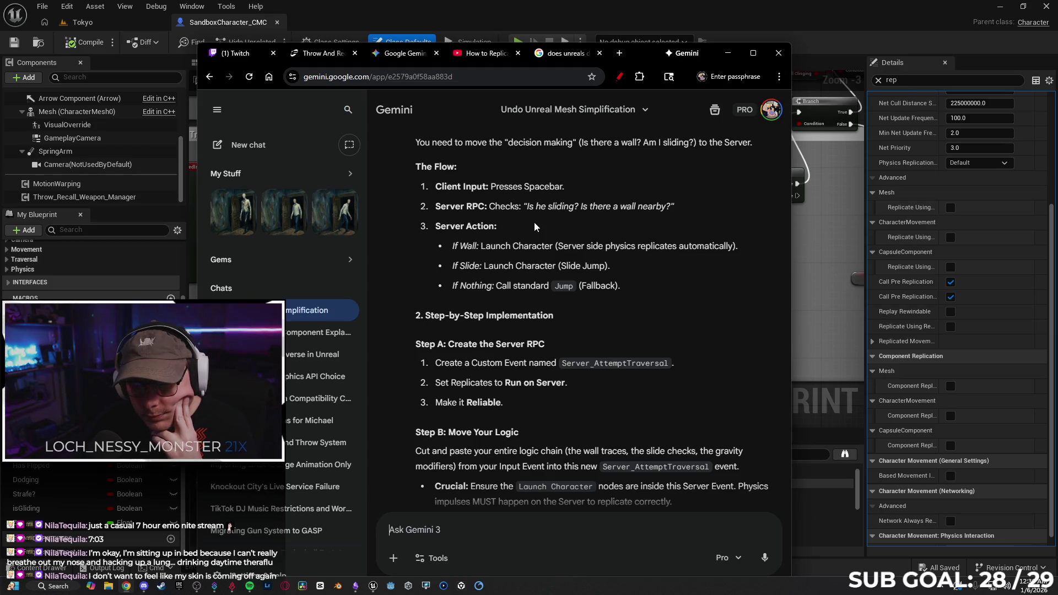
scroll(497, 189, "down", 1)
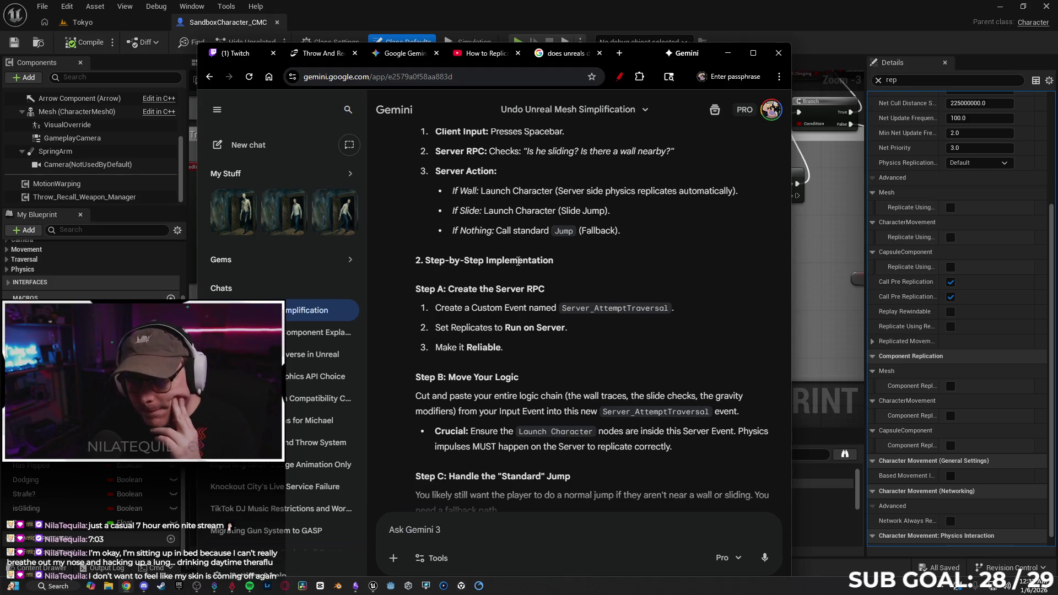
scroll(577, 271, "down", 1)
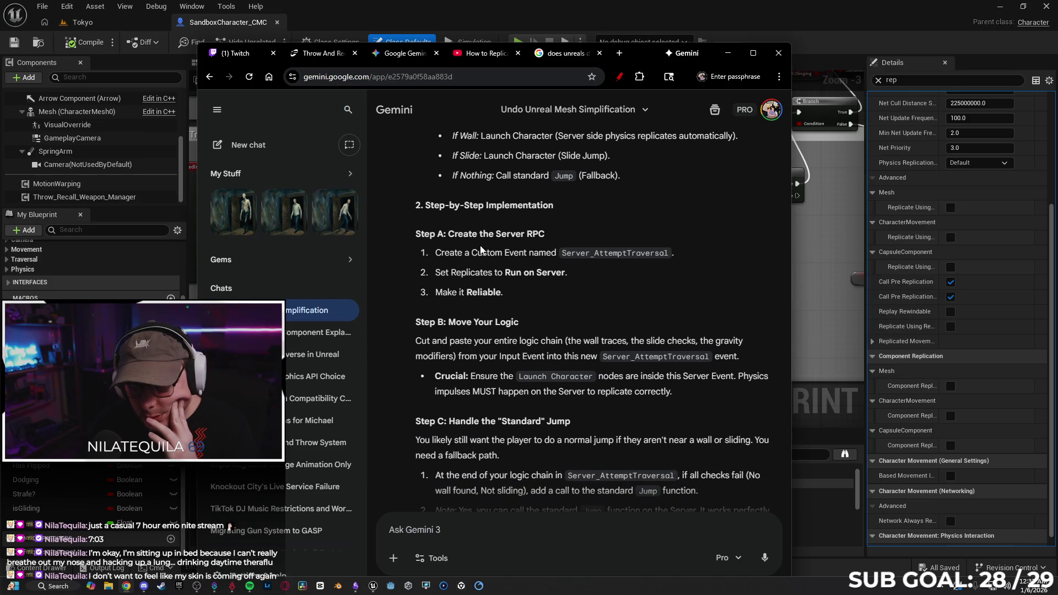
scroll(543, 229, "down", 1)
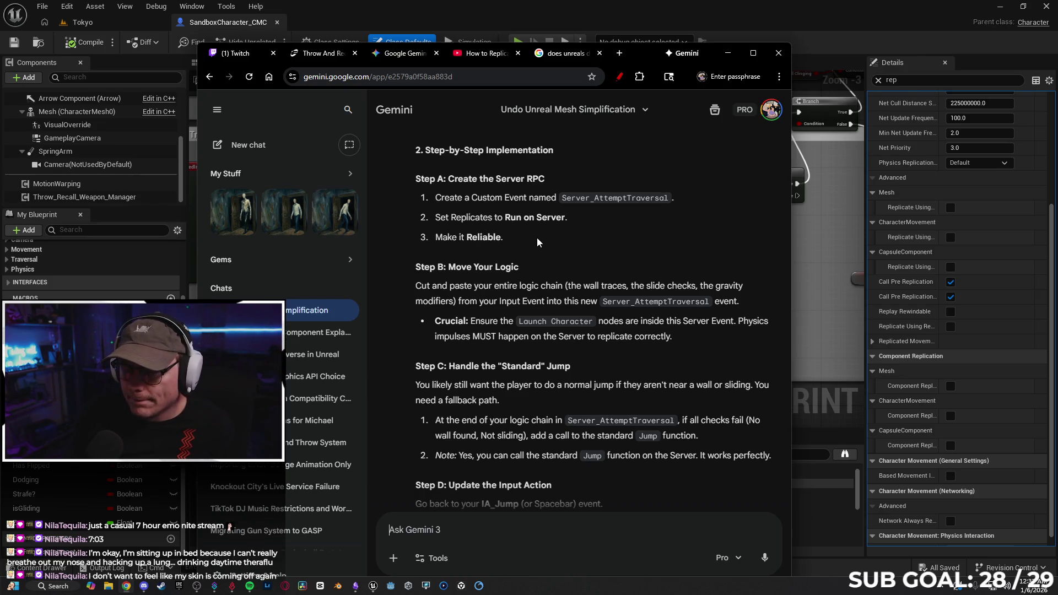
scroll(524, 236, "down", 1)
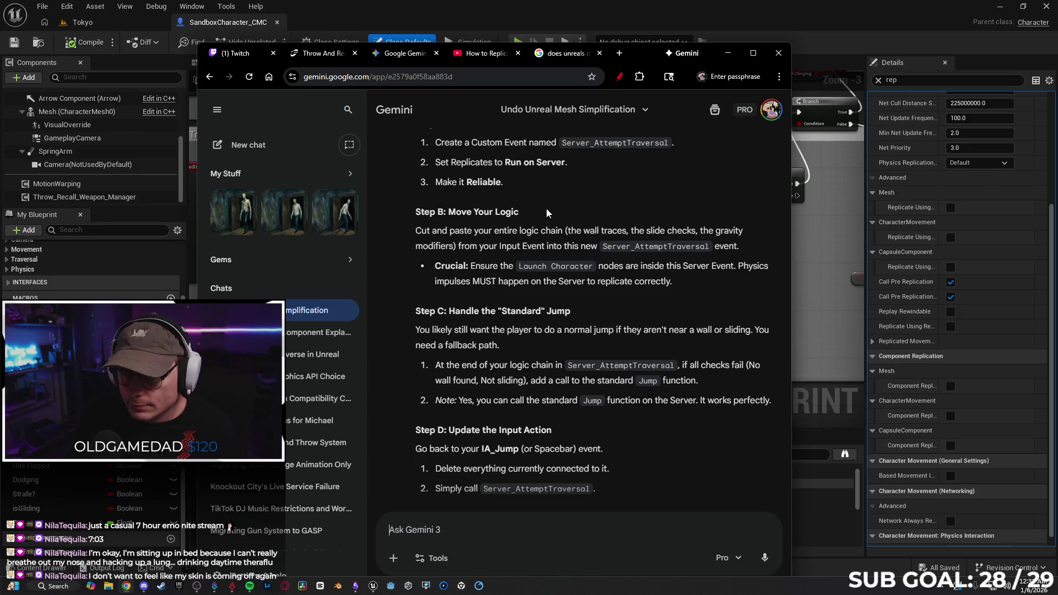
left_click(727, 53)
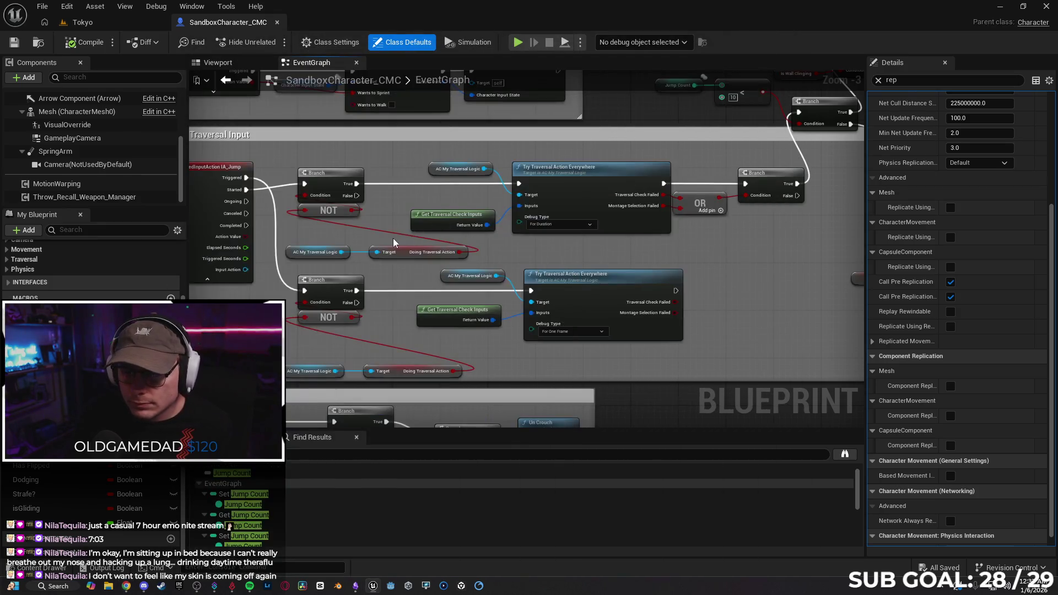
Step: Undo the last edit, turn Based Movement Ignore Physics Base off, and move IA_Jump out of the comment box
left_click_drag(391, 211, 625, 208)
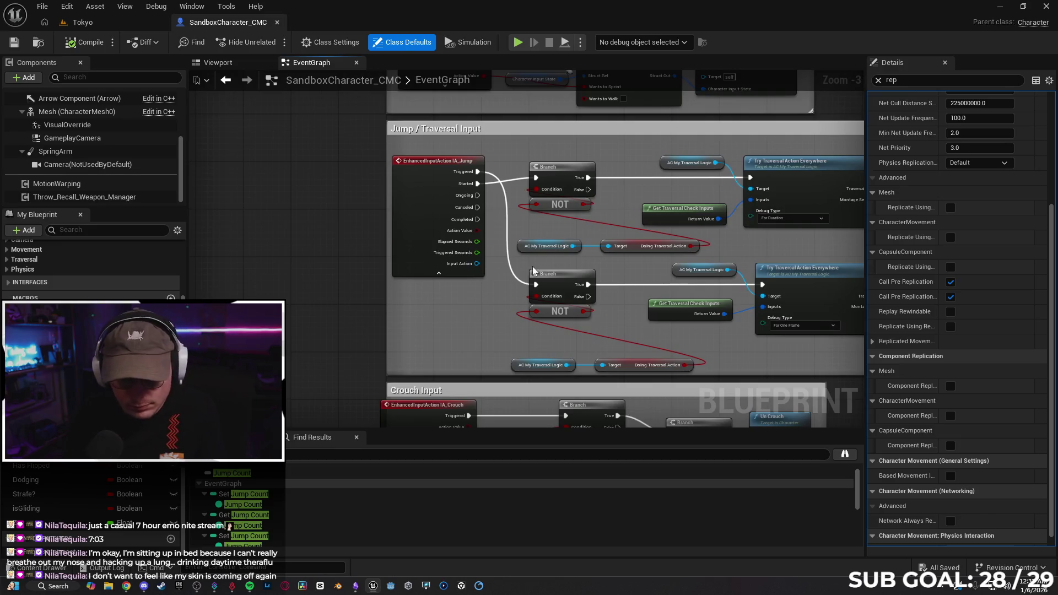
key("ctrl+z")
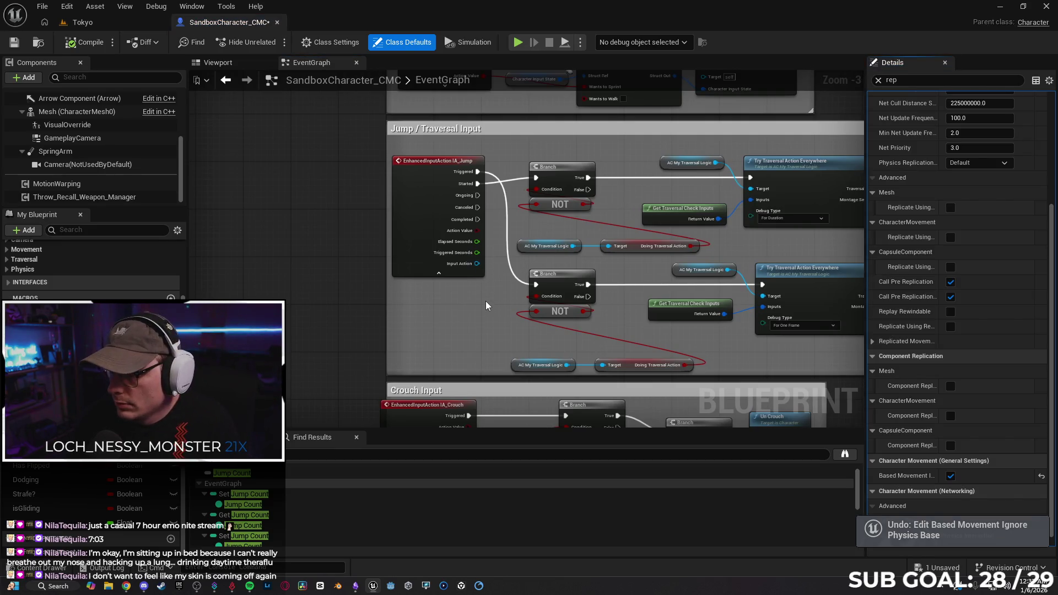
left_click(950, 475)
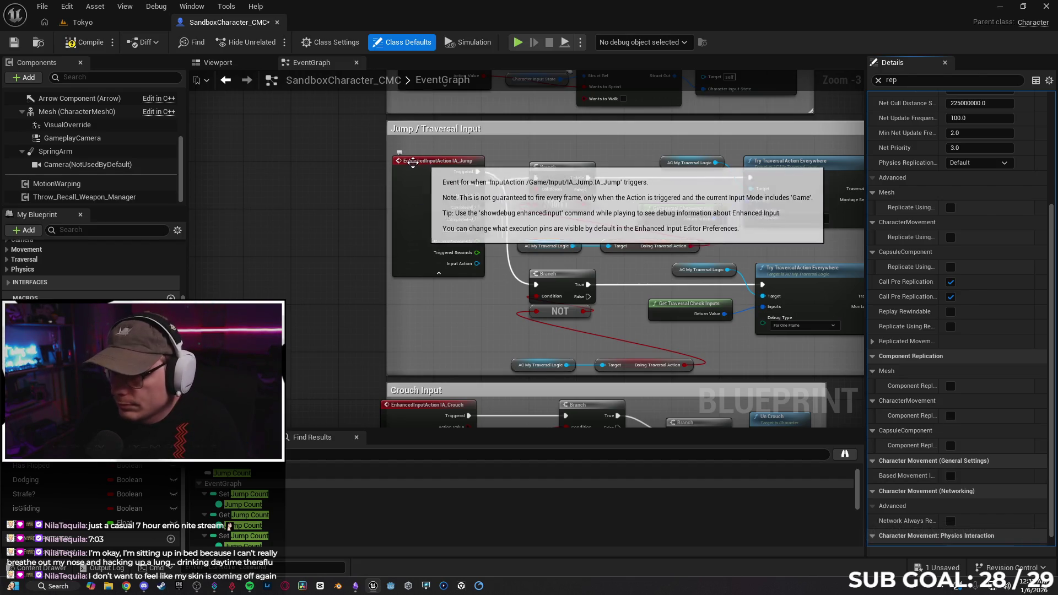
left_click_drag(423, 169, 268, 164)
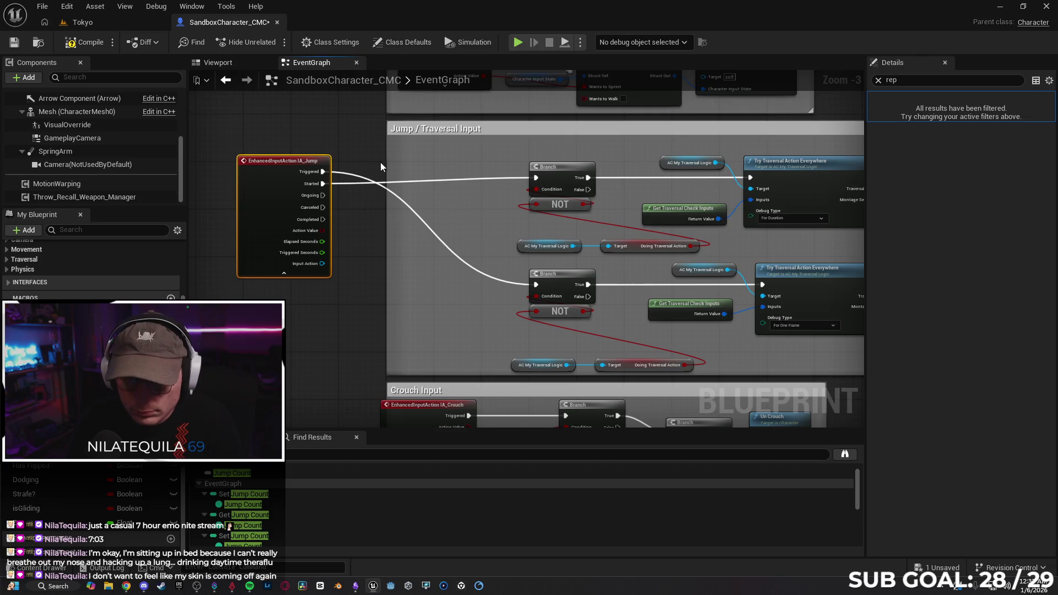
left_click(126, 586)
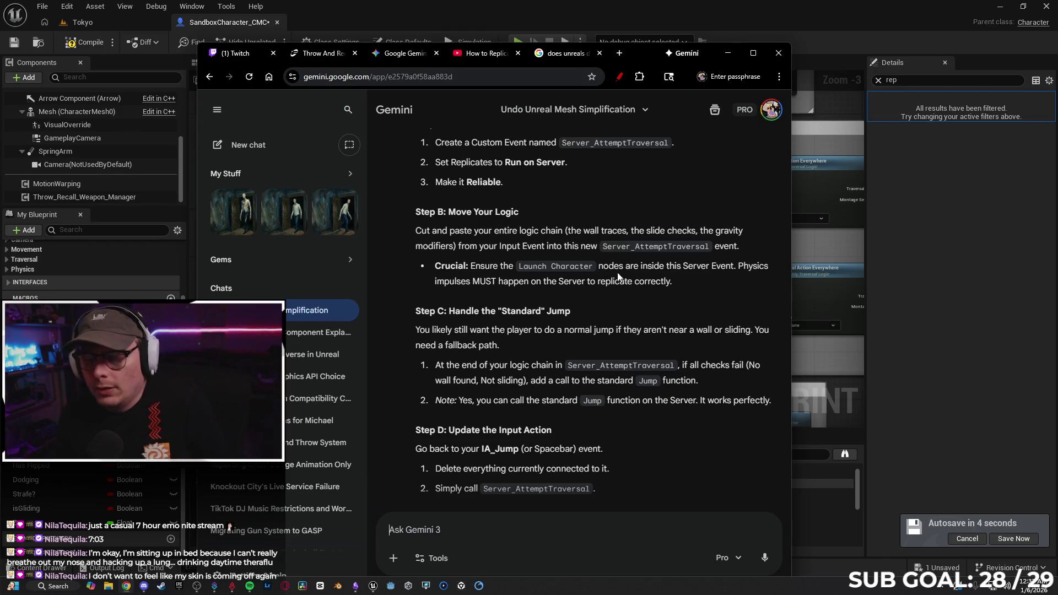
Step: Scroll down through Gemini's client-prediction advice and Pro Setup section
scroll(618, 277, "down", 1)
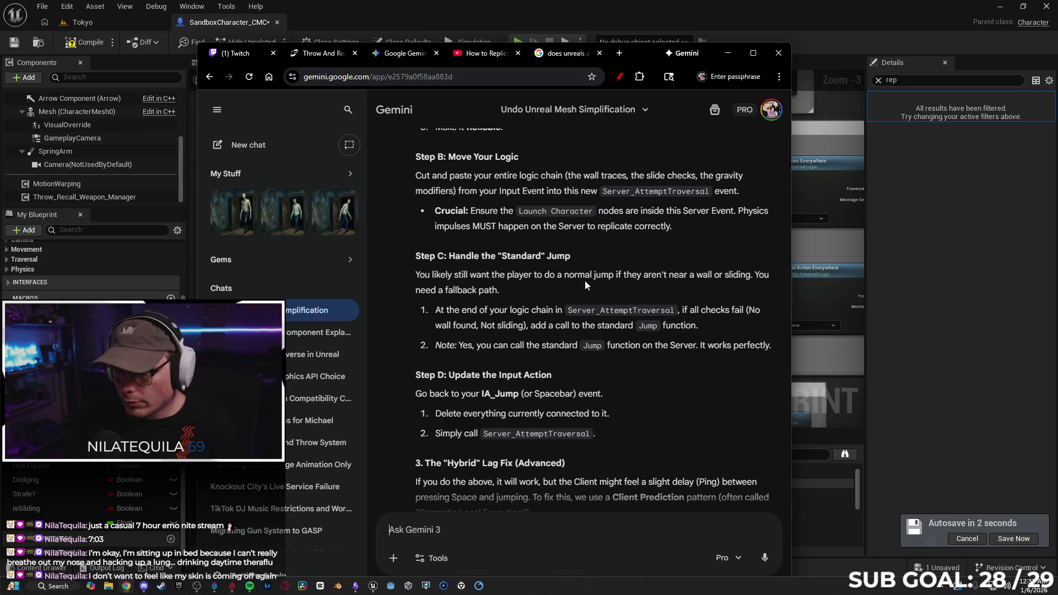
scroll(522, 240, "down", 1)
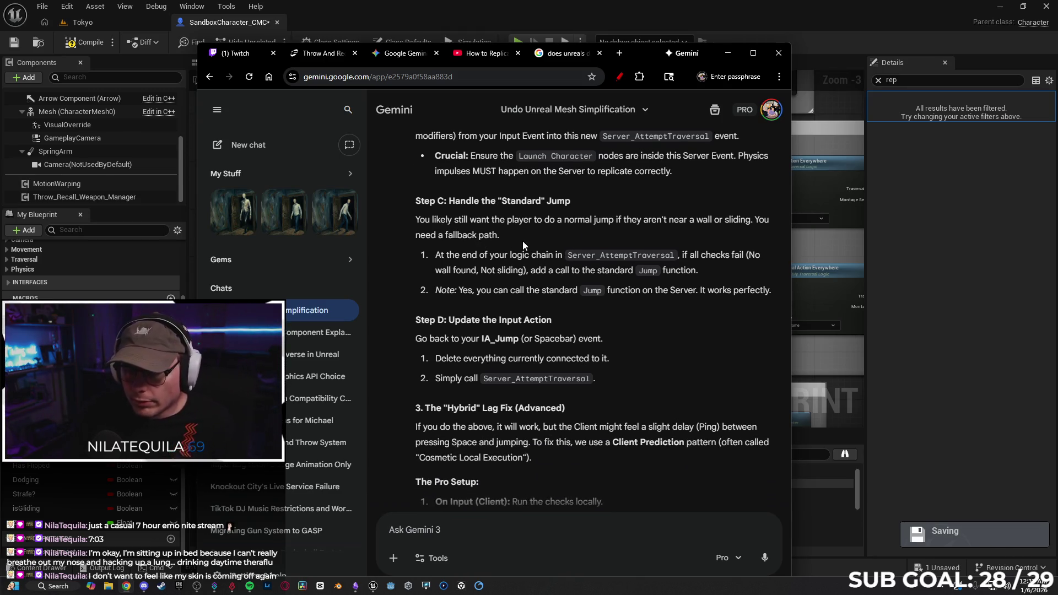
scroll(523, 215, "down", 1)
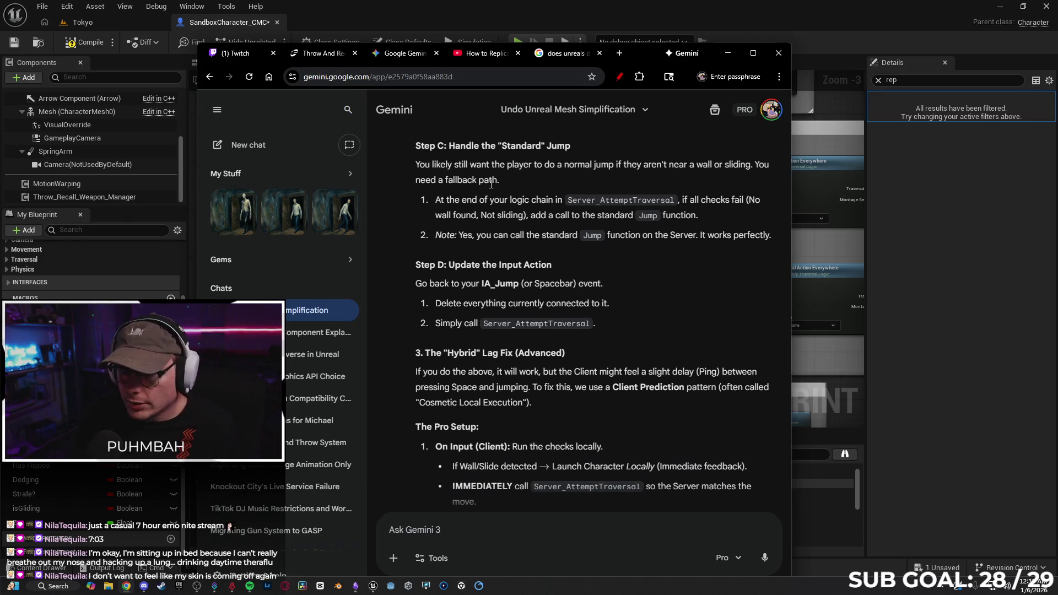
scroll(504, 212, "down", 1)
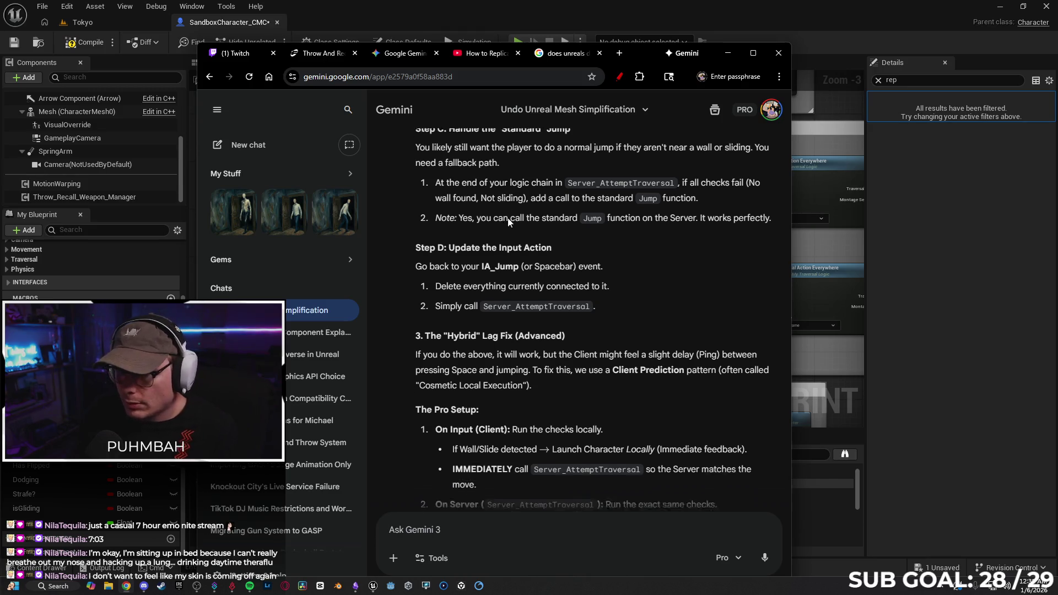
scroll(523, 198, "down", 1)
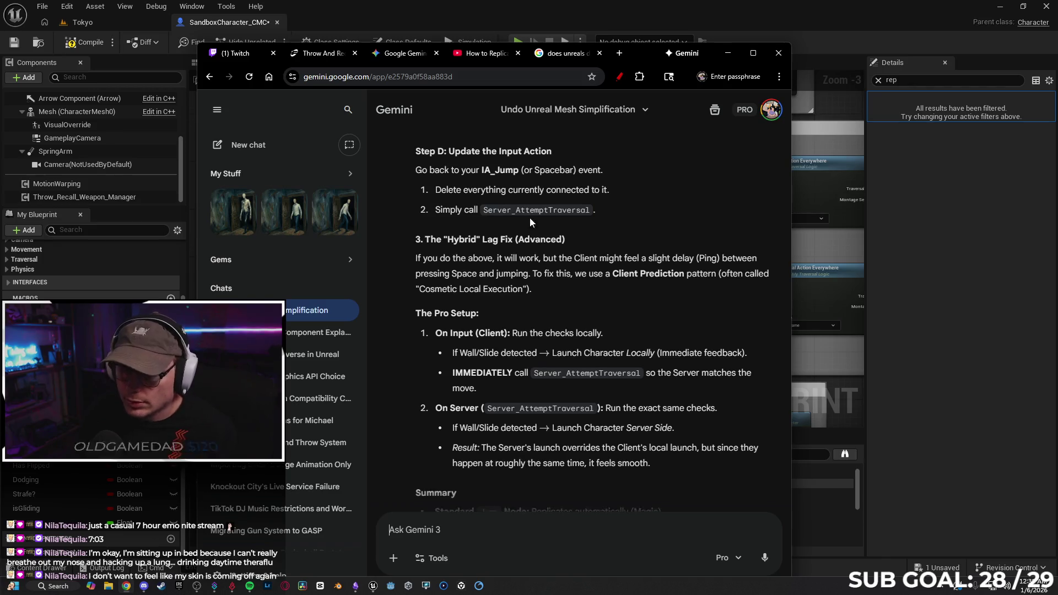
scroll(469, 196, "down", 1)
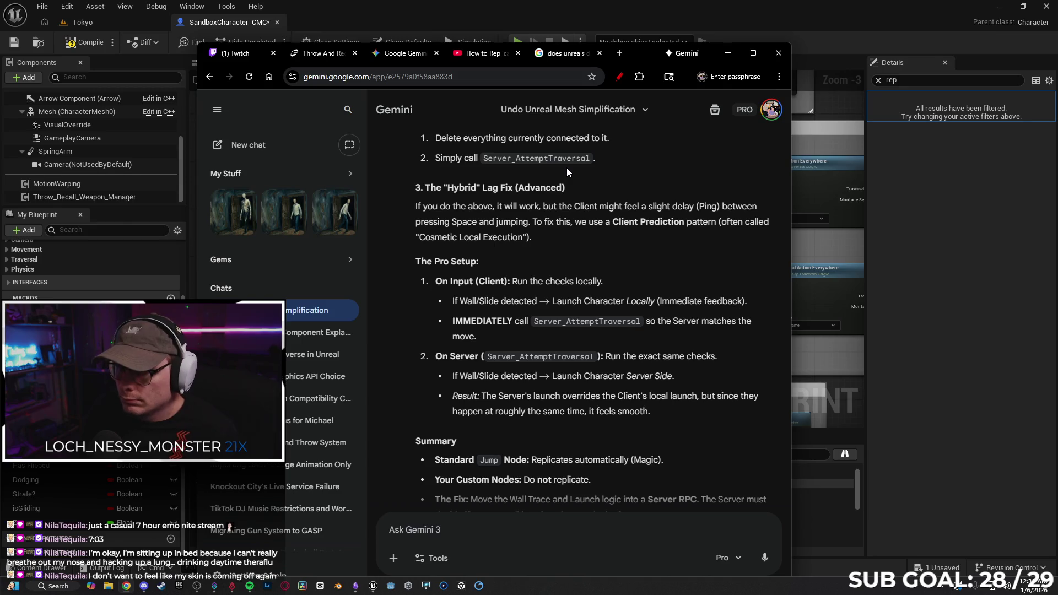
scroll(566, 168, "down", 1)
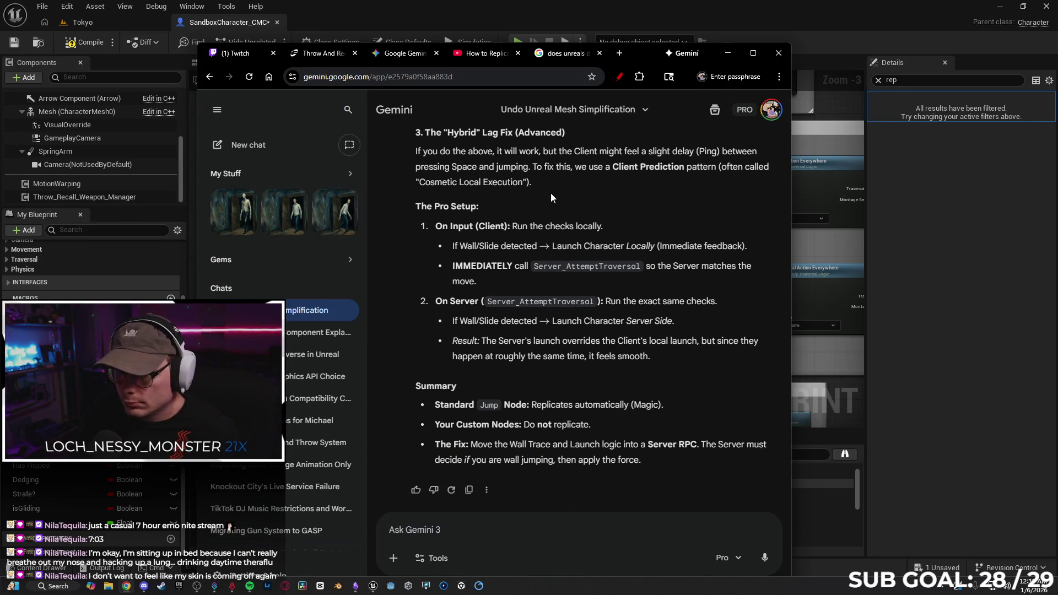
scroll(553, 192, "down", 1)
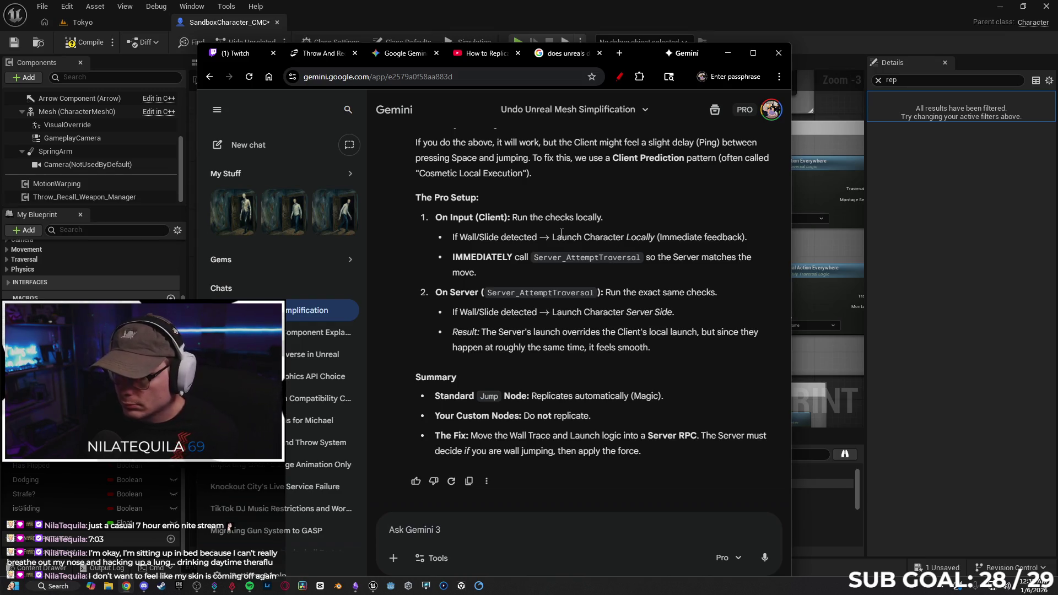
Step: Highlight the word IMMEDIATELY while reading the summary, then put the browser away
left_click_drag(511, 254, 450, 259)
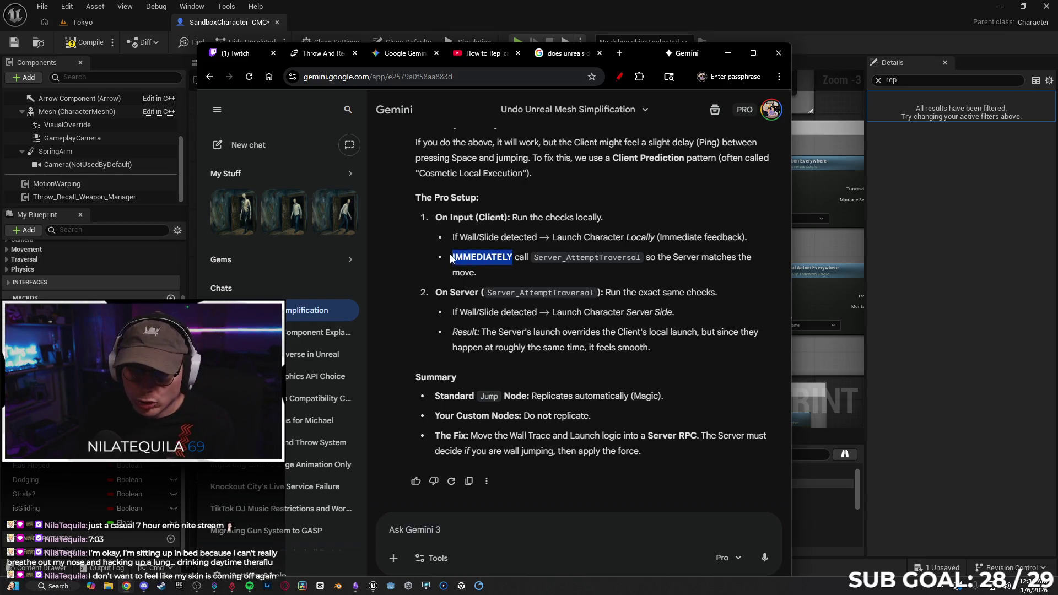
left_click(484, 257)
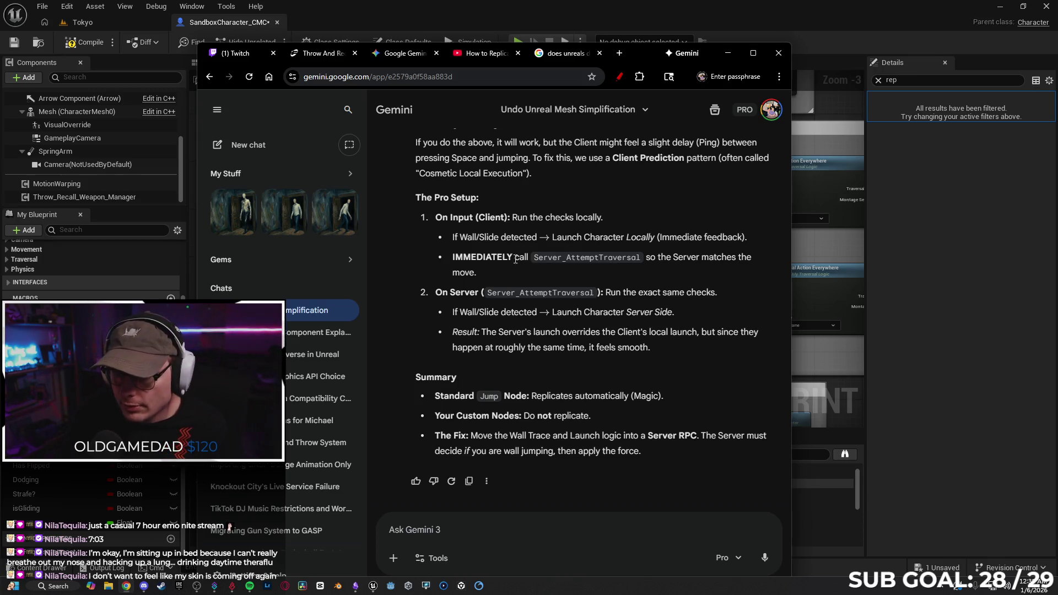
left_click_drag(512, 256, 453, 255)
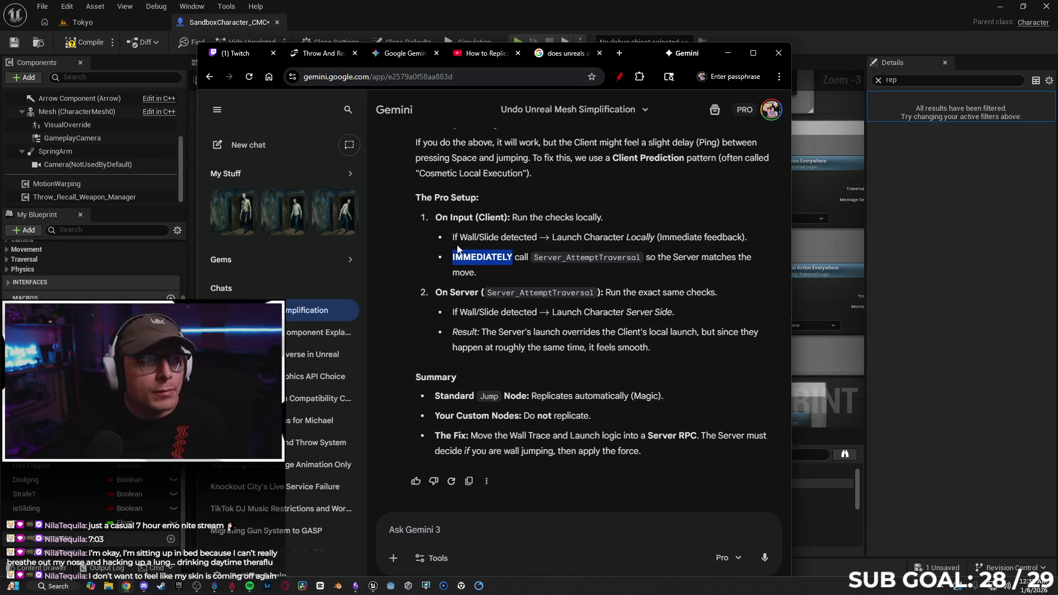
left_click(519, 274)
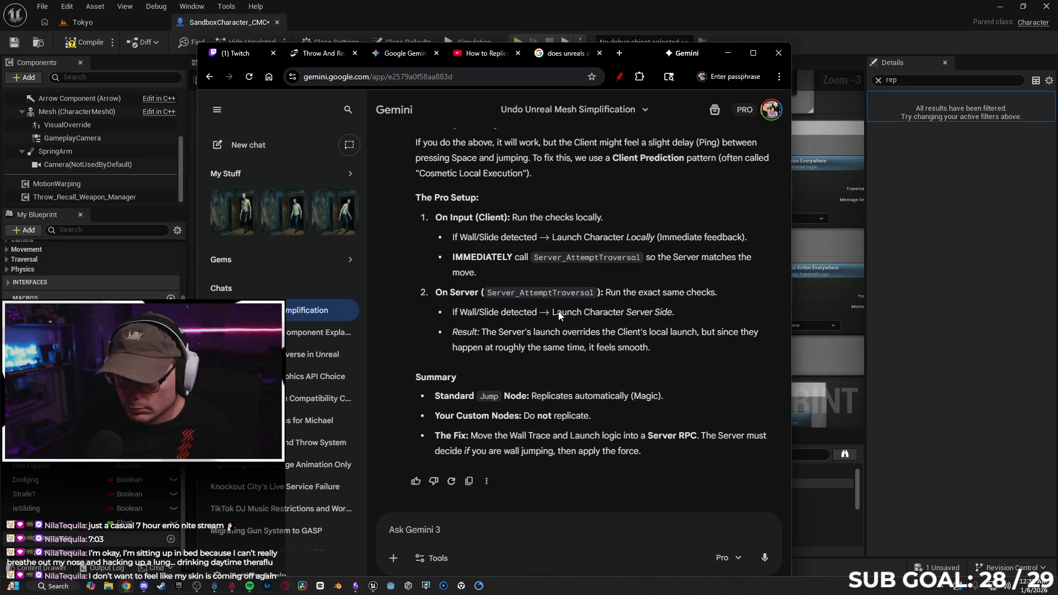
left_click_drag(716, 53, 725, 54)
left_click(717, 63)
scroll(453, 217, "down", 1)
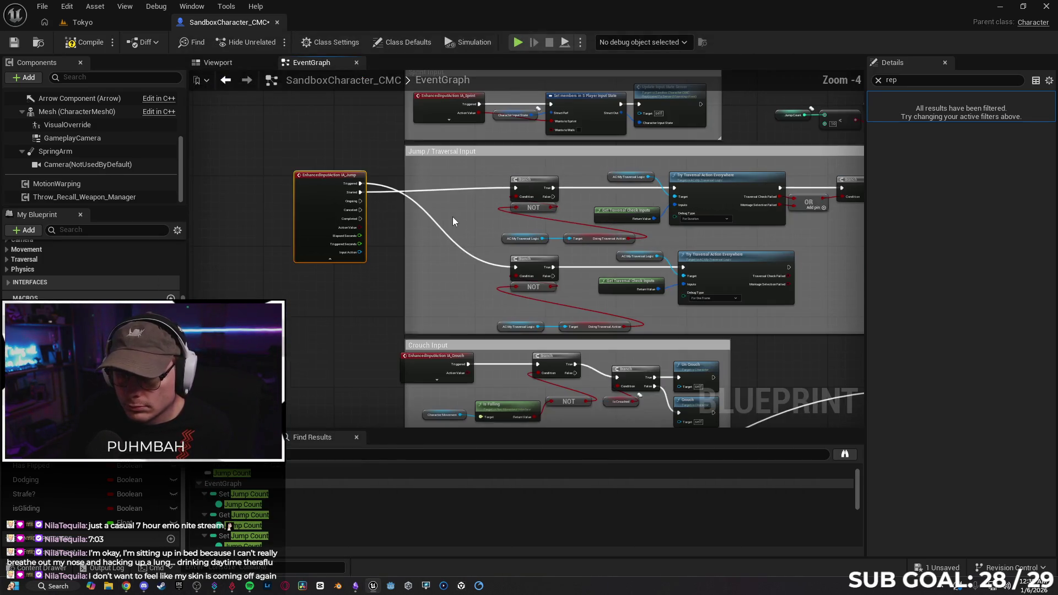
Step: Place the IA_Jump node beside the Jump / Traversal Input group and deselect it
scroll(439, 232, "down", 1)
scroll(438, 232, "up", 1)
scroll(249, 215, "down", 1)
left_click_drag(311, 183, 383, 183)
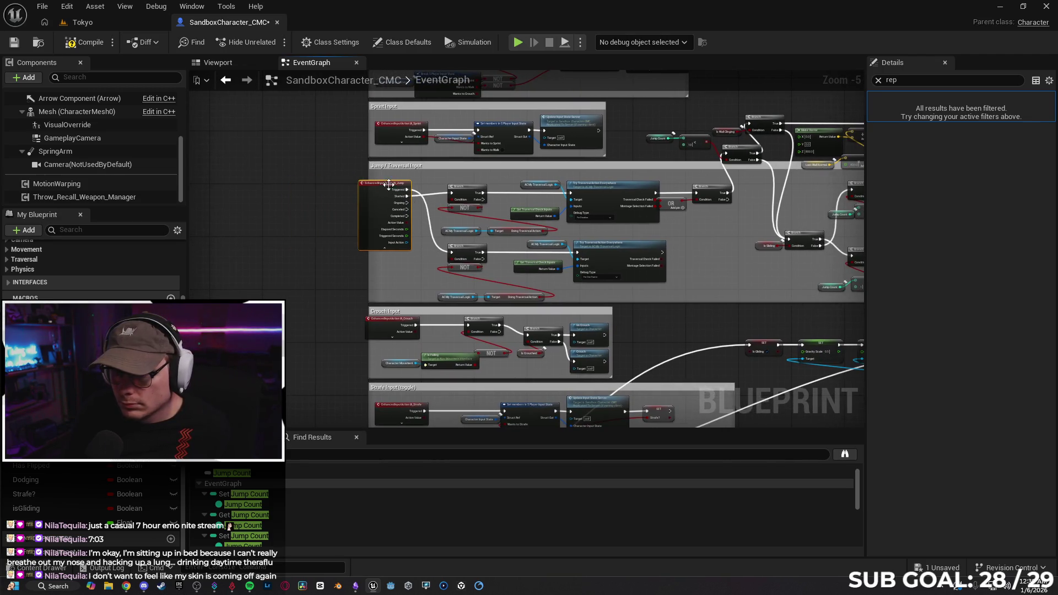
left_click(716, 244)
left_click_drag(725, 244, 655, 248)
Step: Pan the graph, nudge IA_Jump slightly left, and bring up the All Actions list on empty canvas
scroll(656, 228, "up", 1)
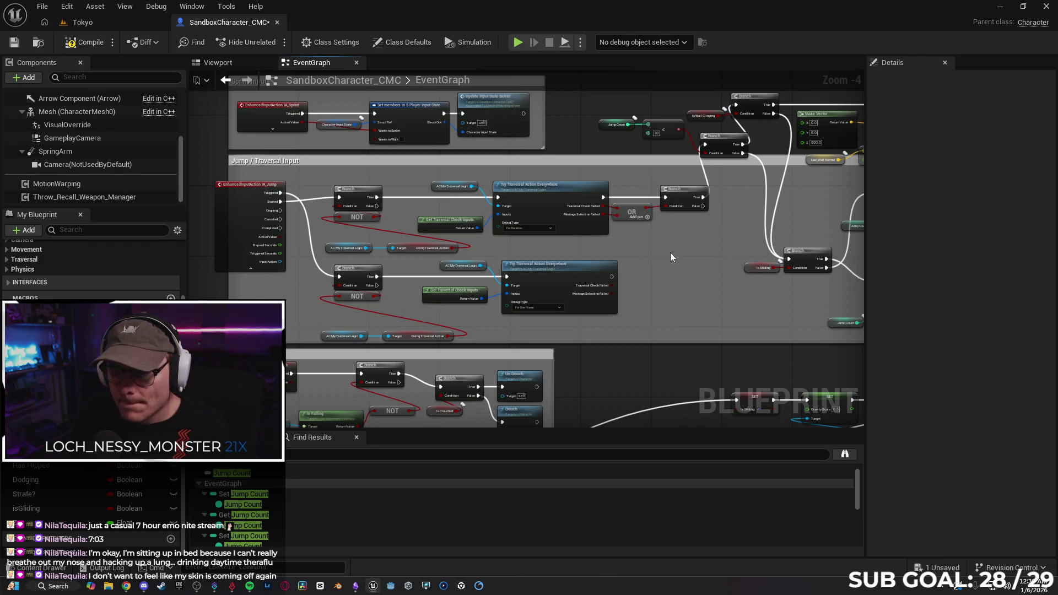
mouse_move(671, 254)
left_mouse_down()
mouse_move(687, 286)
mouse_move(680, 264)
mouse_move(645, 274)
left_mouse_up()
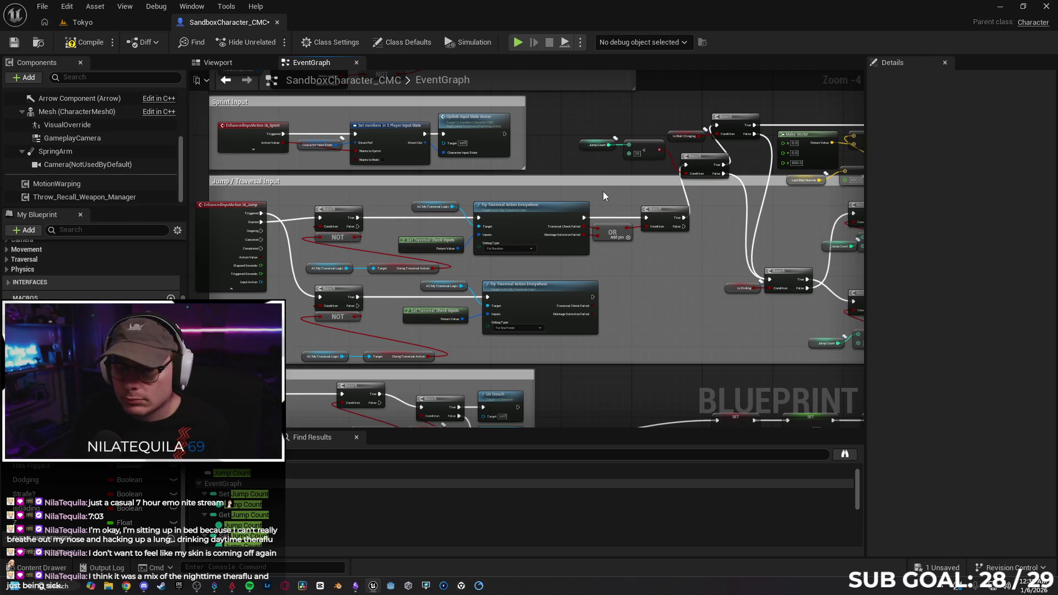
left_click_drag(604, 195, 638, 202)
left_click(255, 218)
left_click_drag(255, 214, 228, 212)
right_click(644, 195)
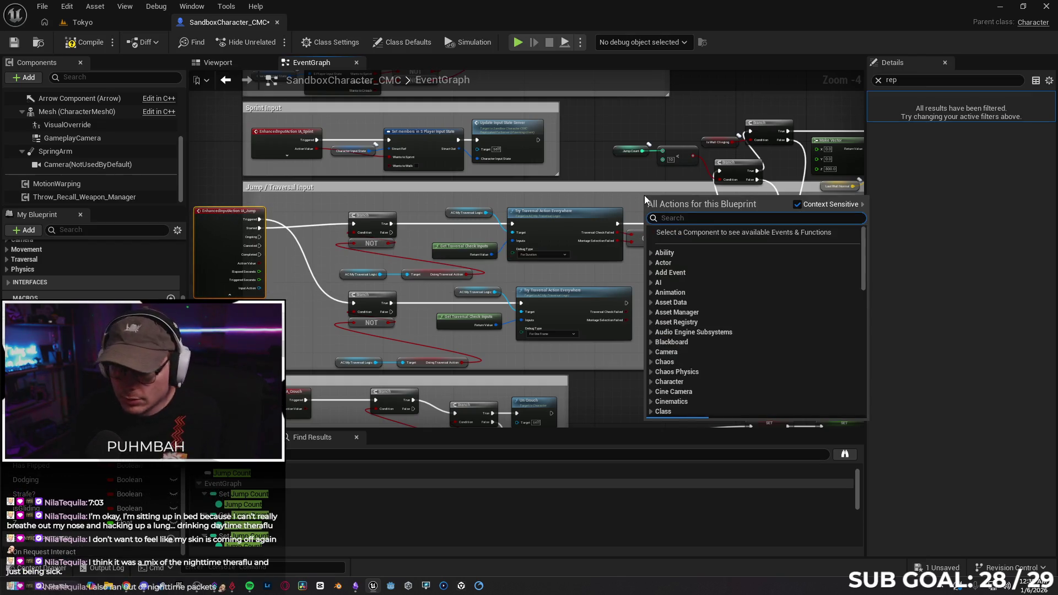
Step: Add a Custom Event named RPC Jump set to Run on Server and Reliable
type("custom")
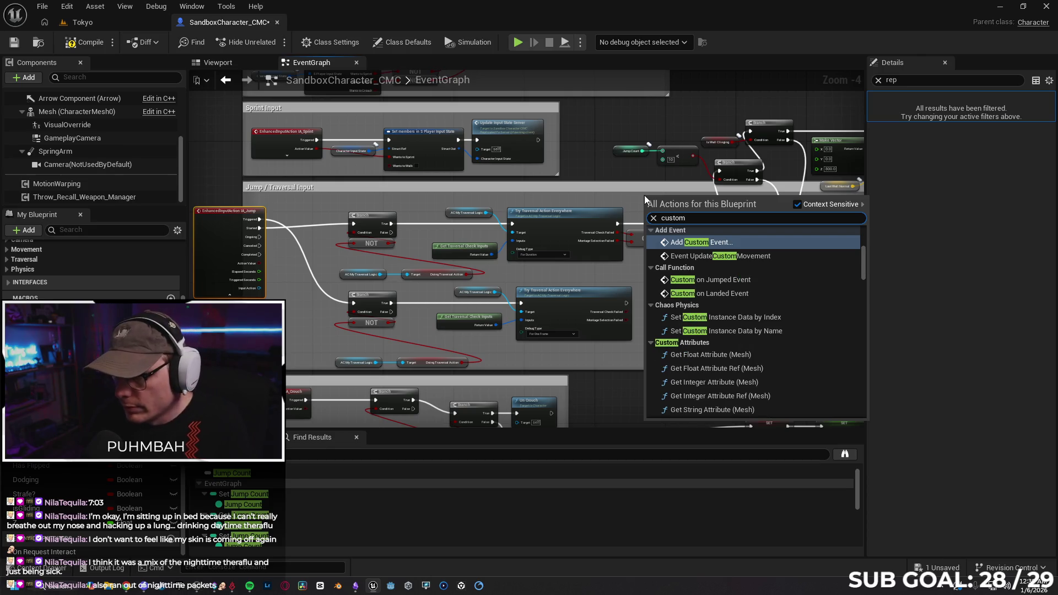
key("Return")
type("Se")
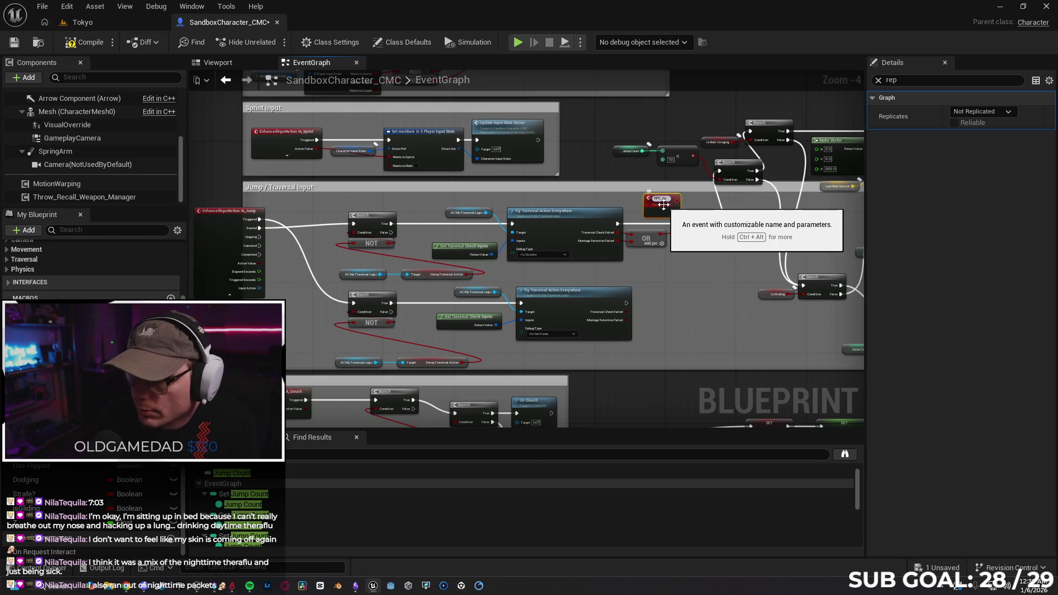
key("Return")
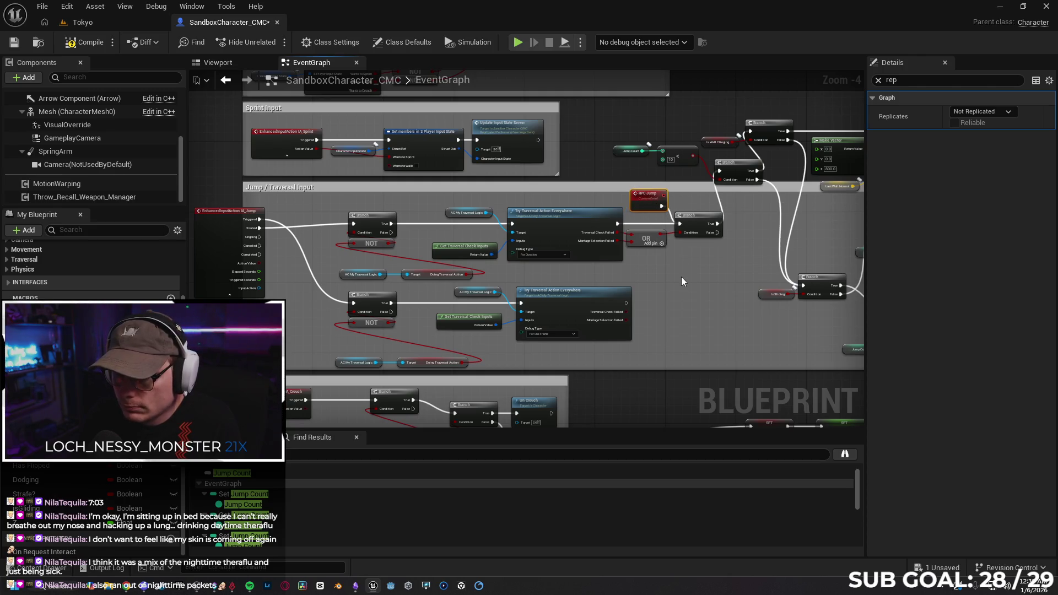
left_click_drag(680, 276, 691, 265)
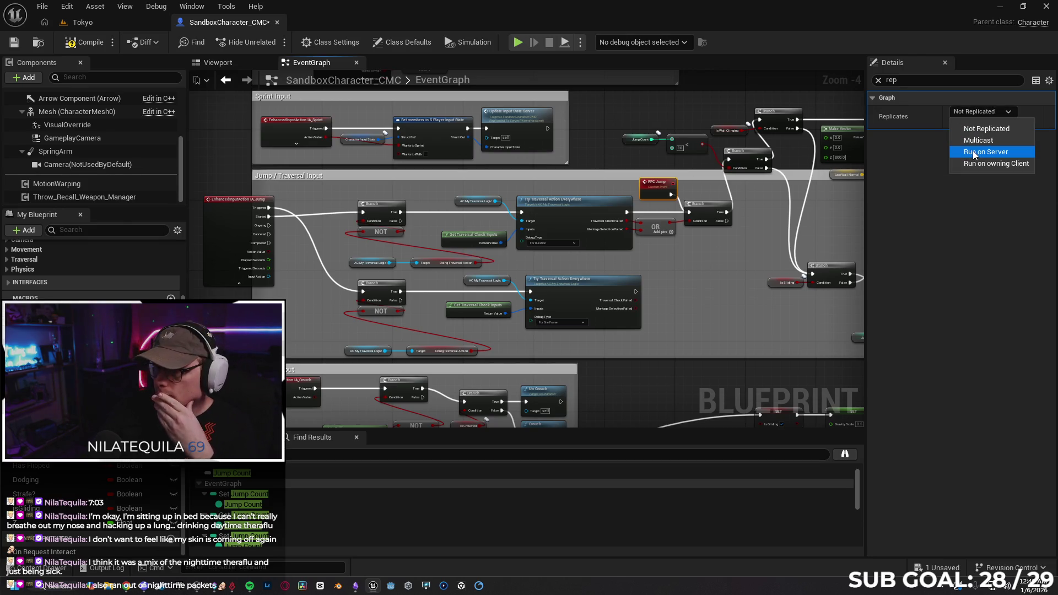
left_click(957, 123)
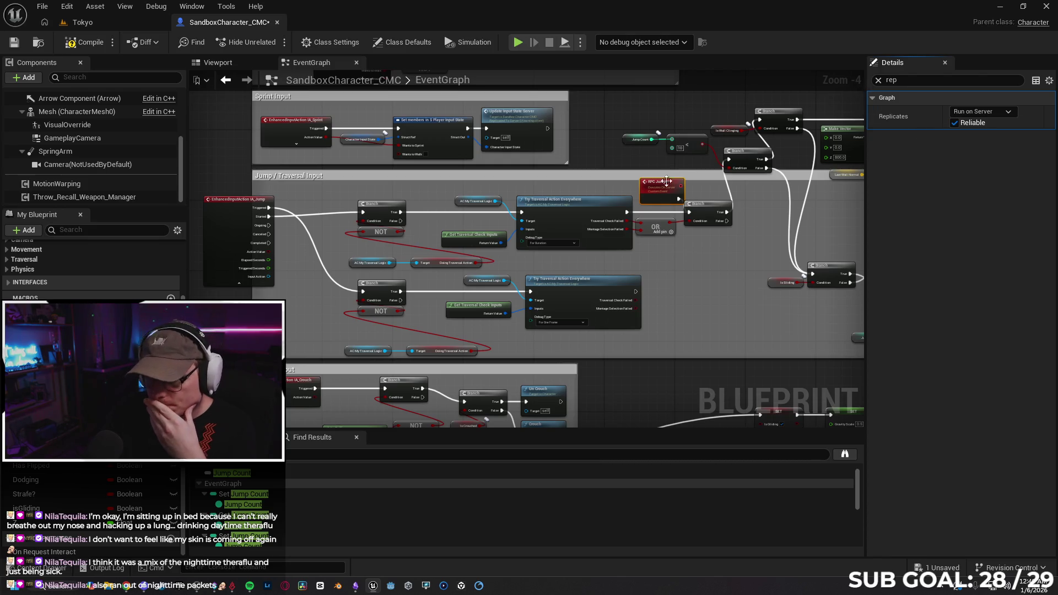
Step: Compile the character blueprint and return to the Tokyo level
left_click(716, 253)
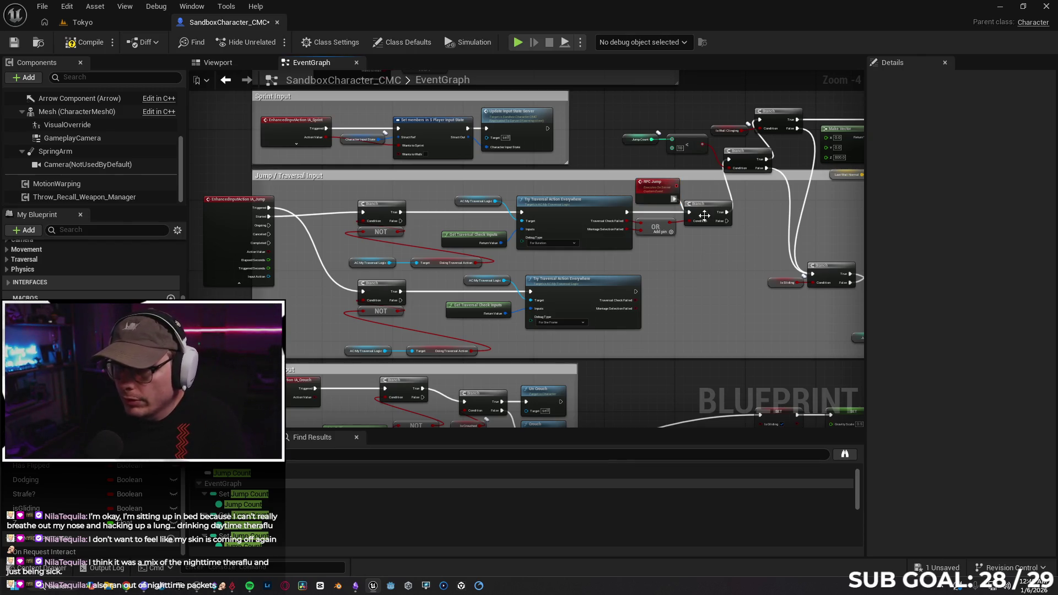
mouse_move(703, 253)
left_mouse_down()
mouse_move(577, 241)
mouse_move(471, 261)
mouse_move(561, 261)
left_mouse_up()
left_click(83, 49)
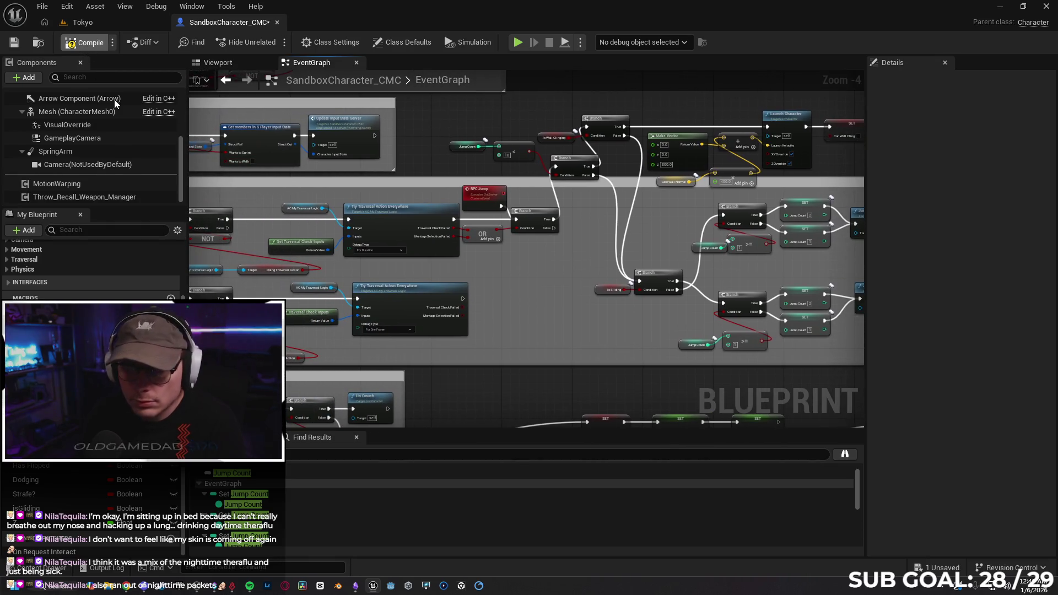
left_click(103, 25)
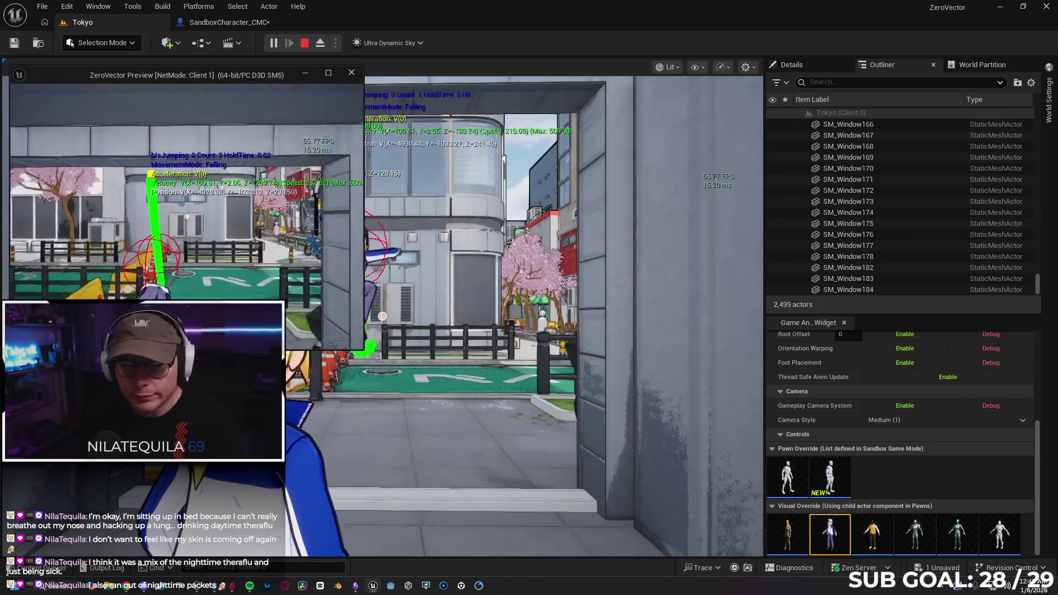
Step: Run the character toward the fence and jump at it repeatedly in the play session
key("space")
key("w")
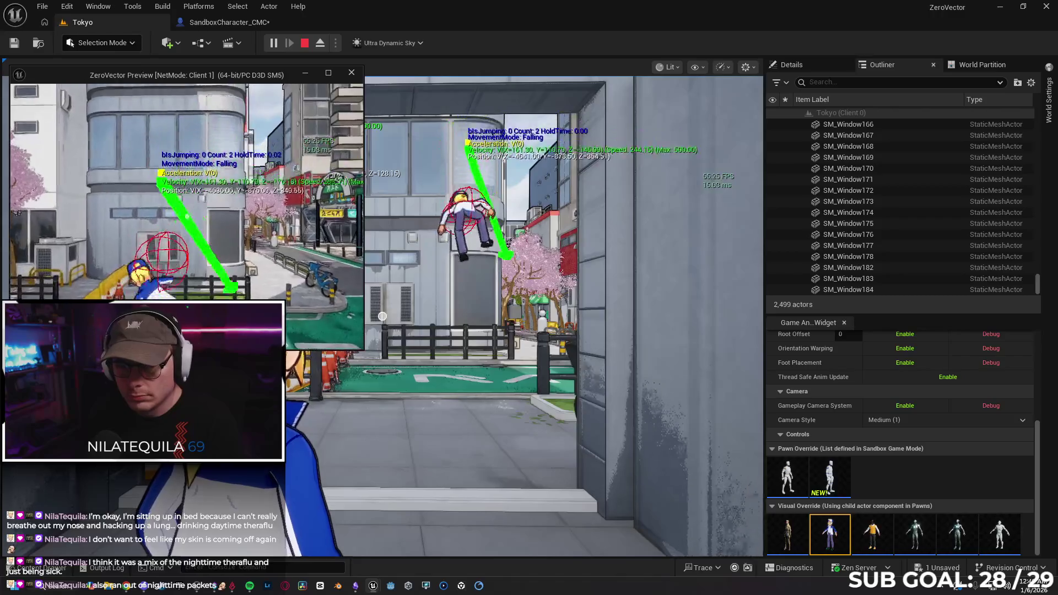
key("a")
key("space")
key("space")
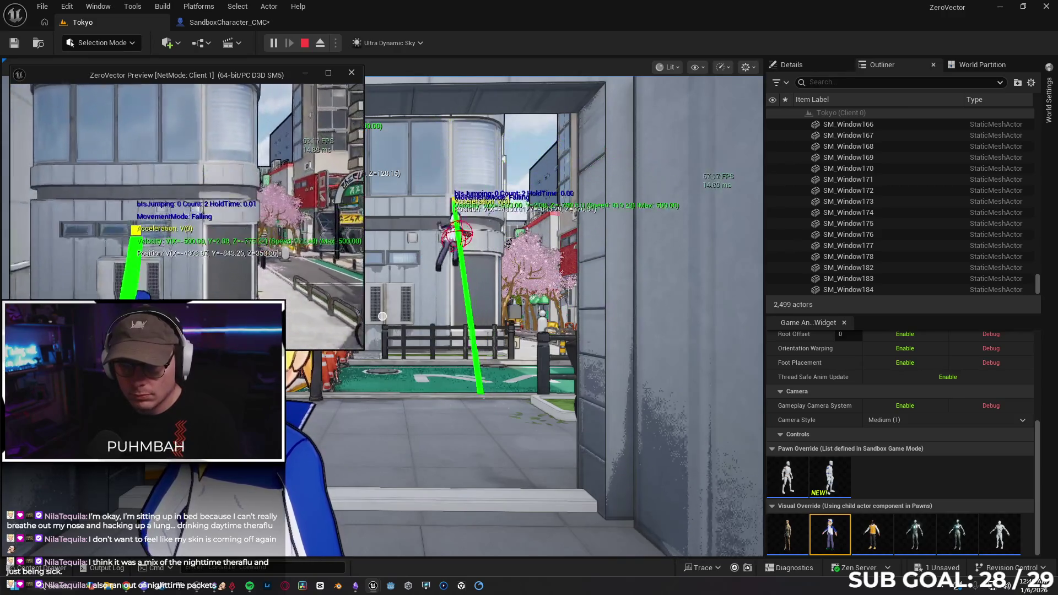
key("space")
key("a")
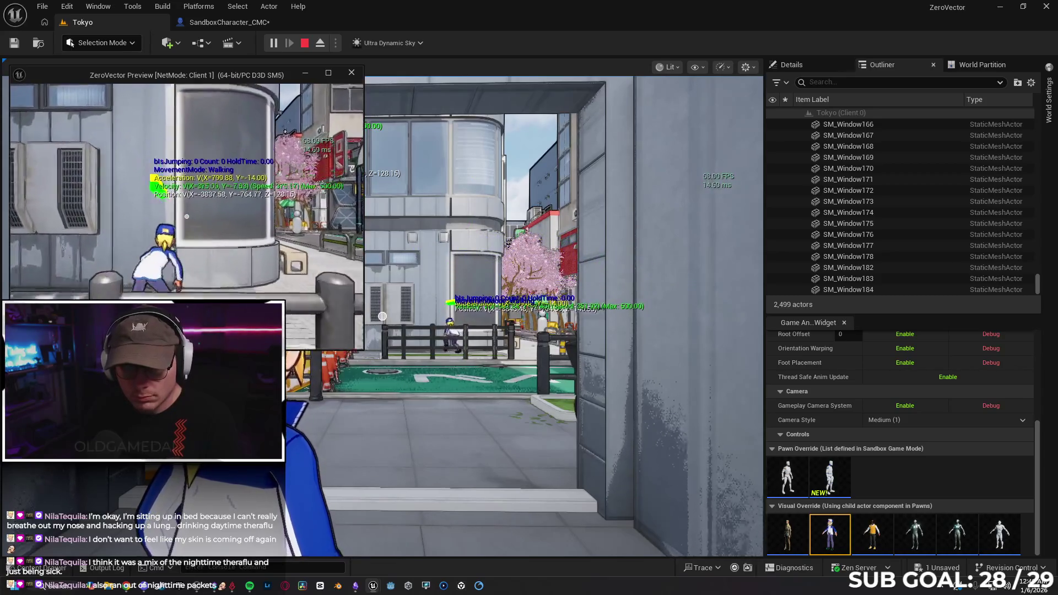
key("space")
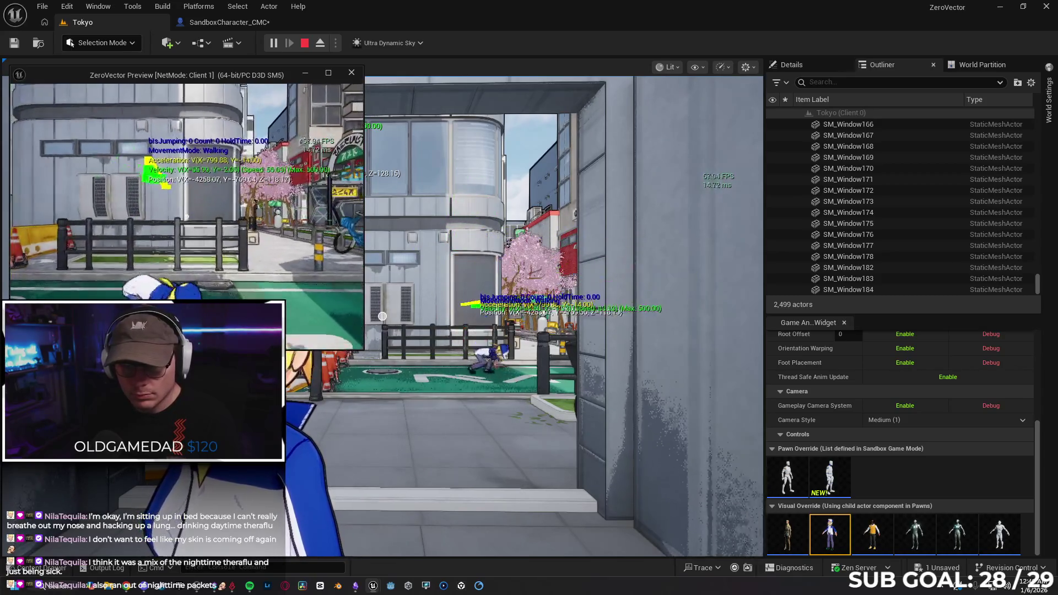
key("w")
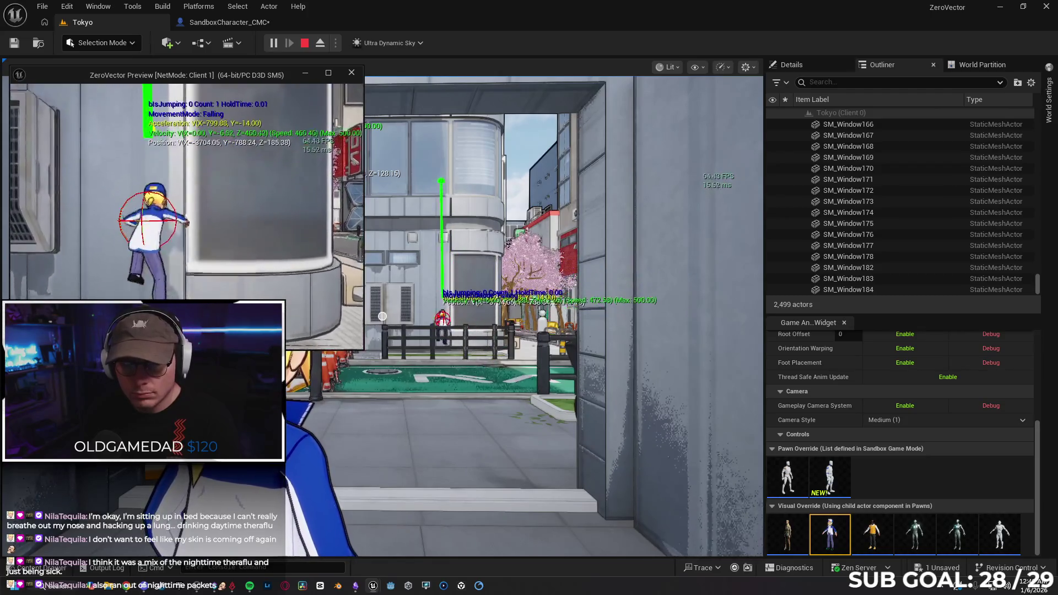
key("space")
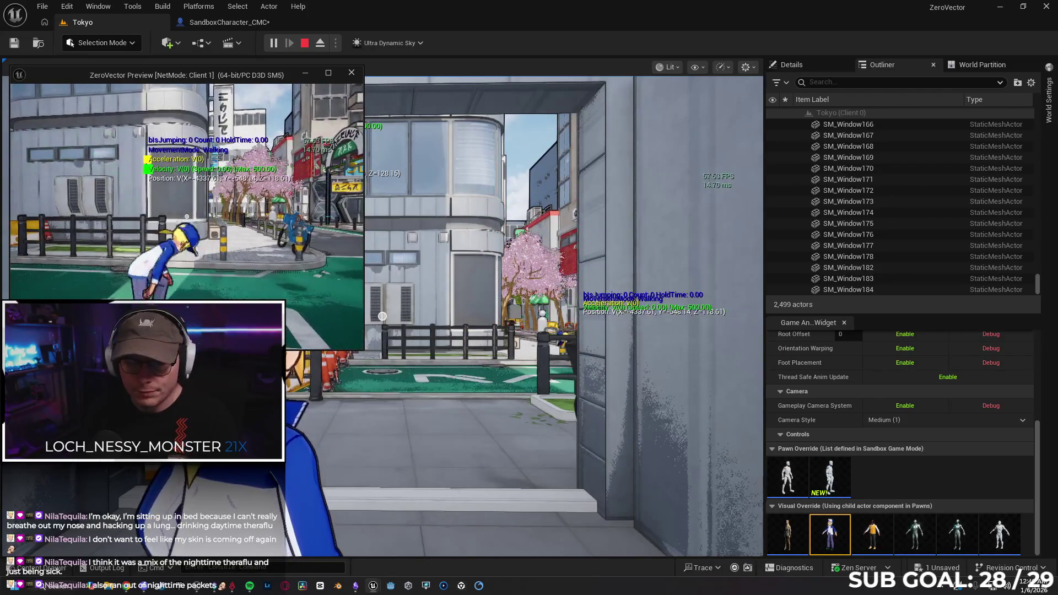
Step: In the main play view, run onto the next street and jump at the building wall
key("super")
left_click(480, 337)
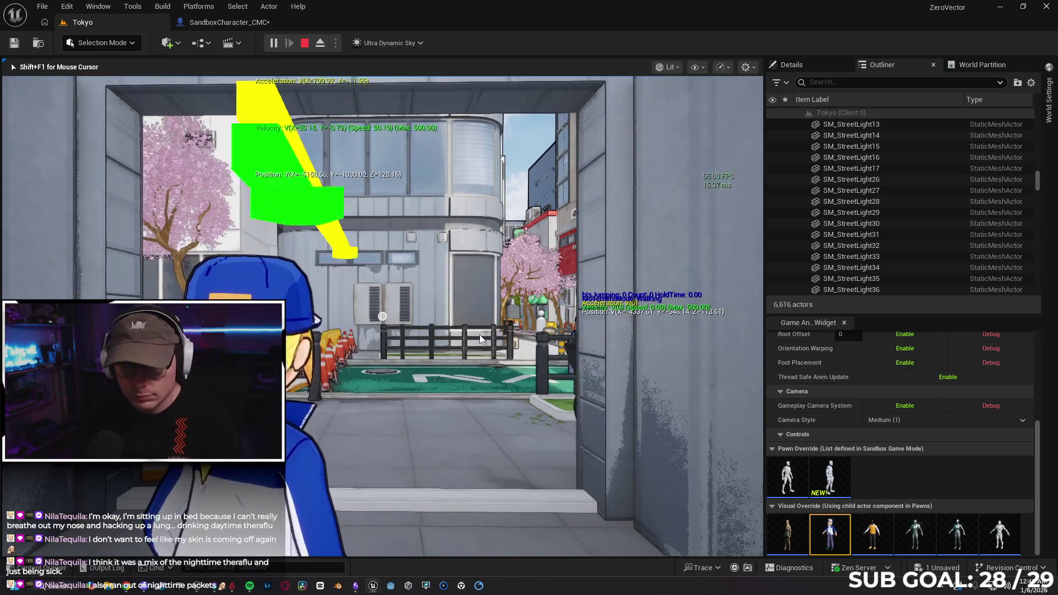
key("w")
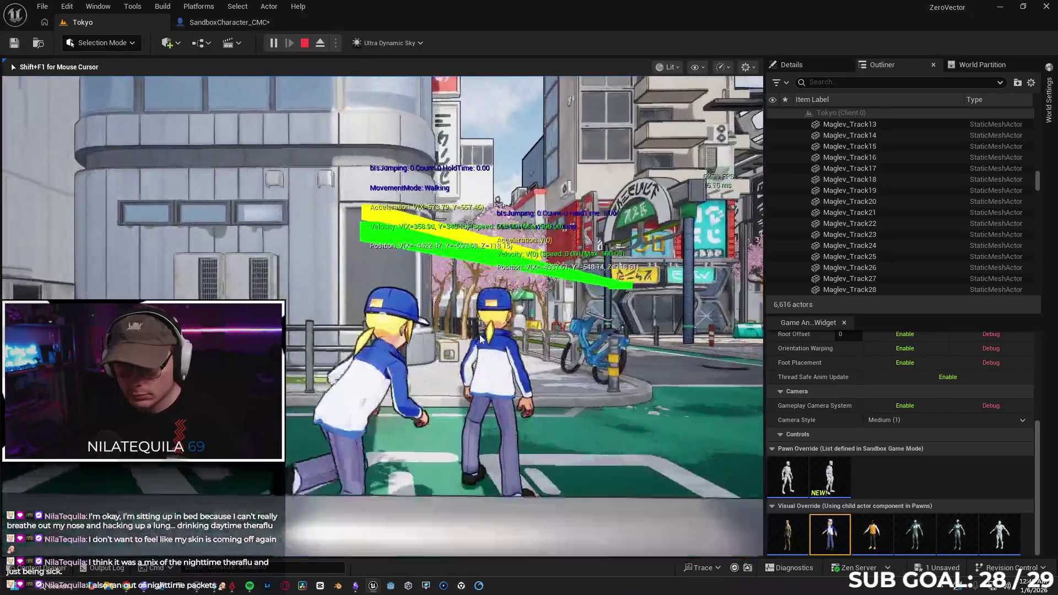
key("space")
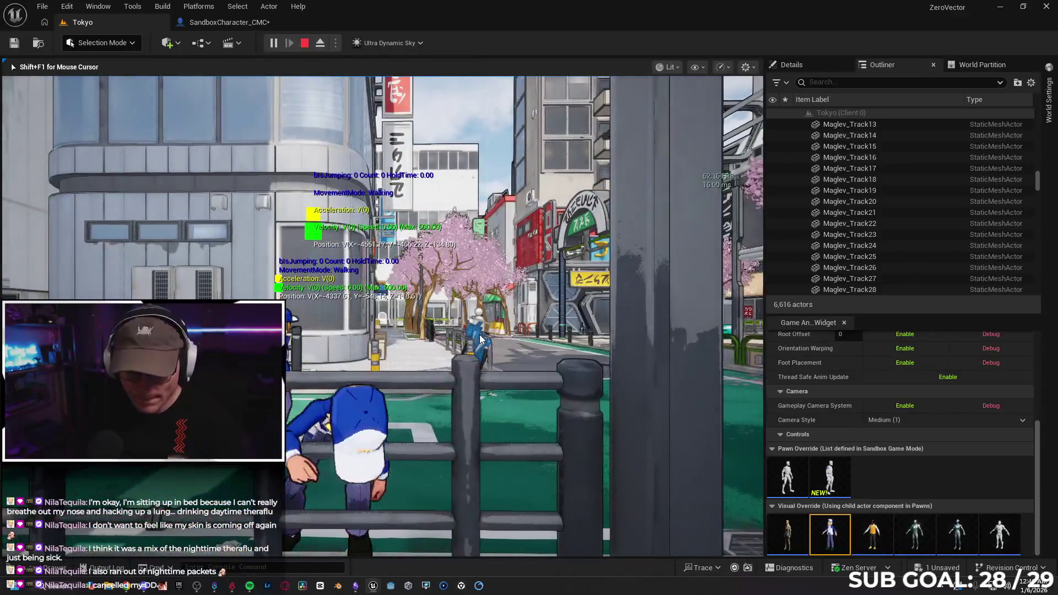
Step: In the Client 1 window, jump twice at the building wall to test wall cling, then stop PIE
key("alt+Tab")
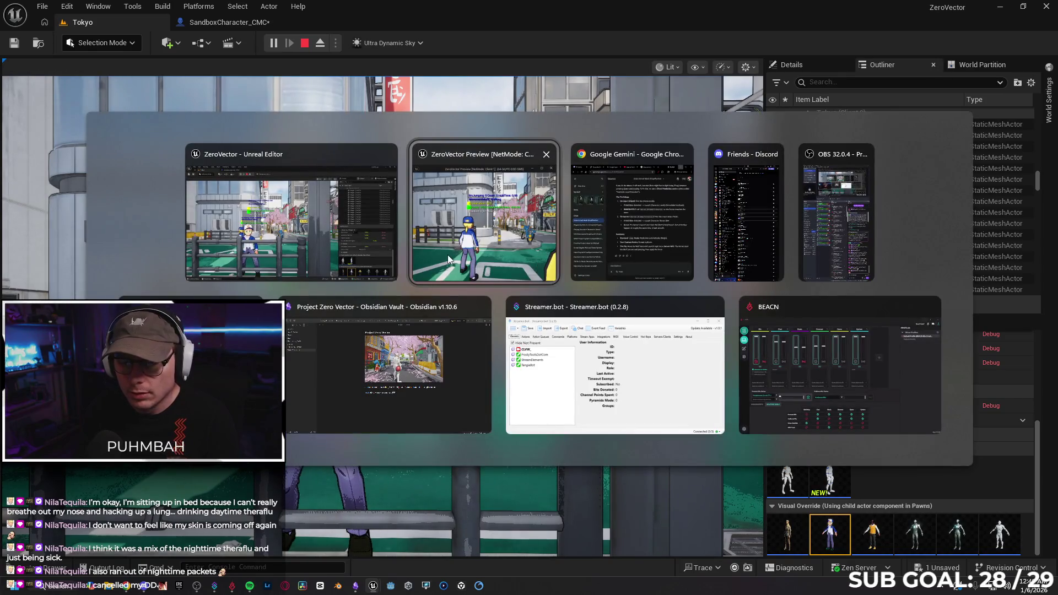
left_click(447, 254)
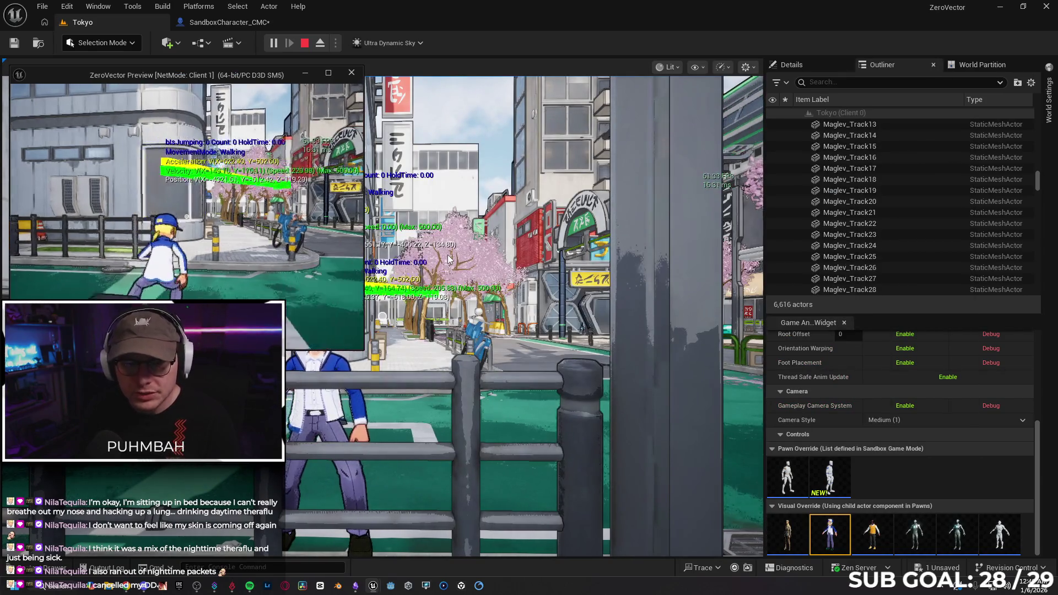
key("w")
key("space")
key("s")
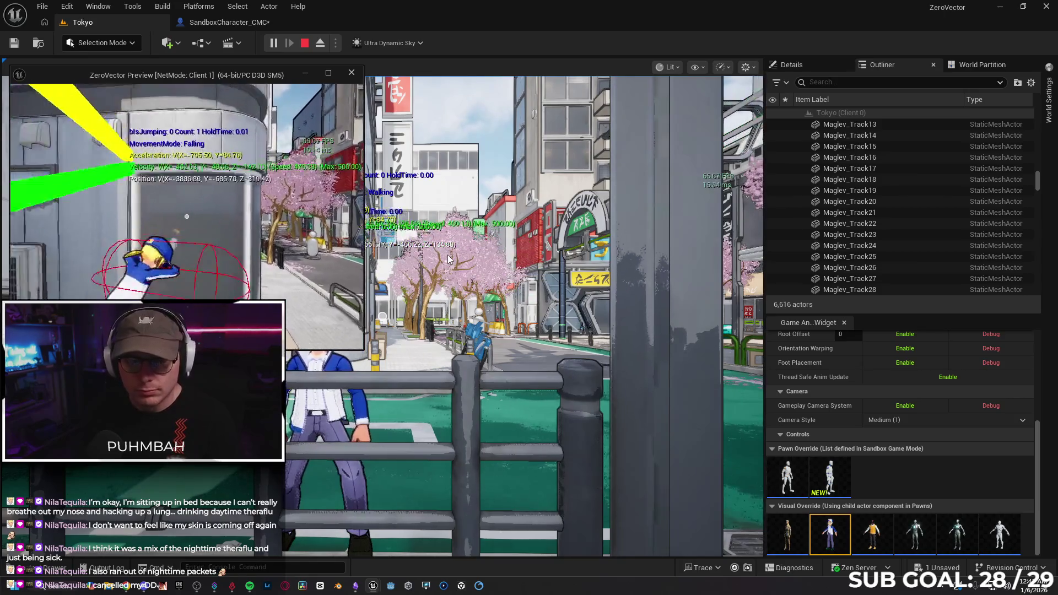
key("w")
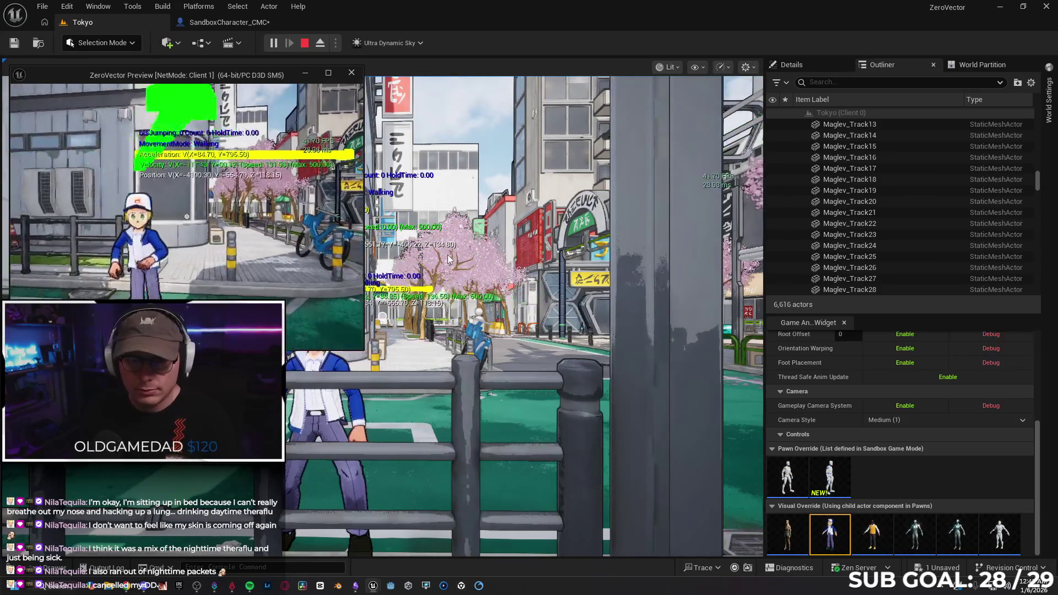
key("space")
key("w")
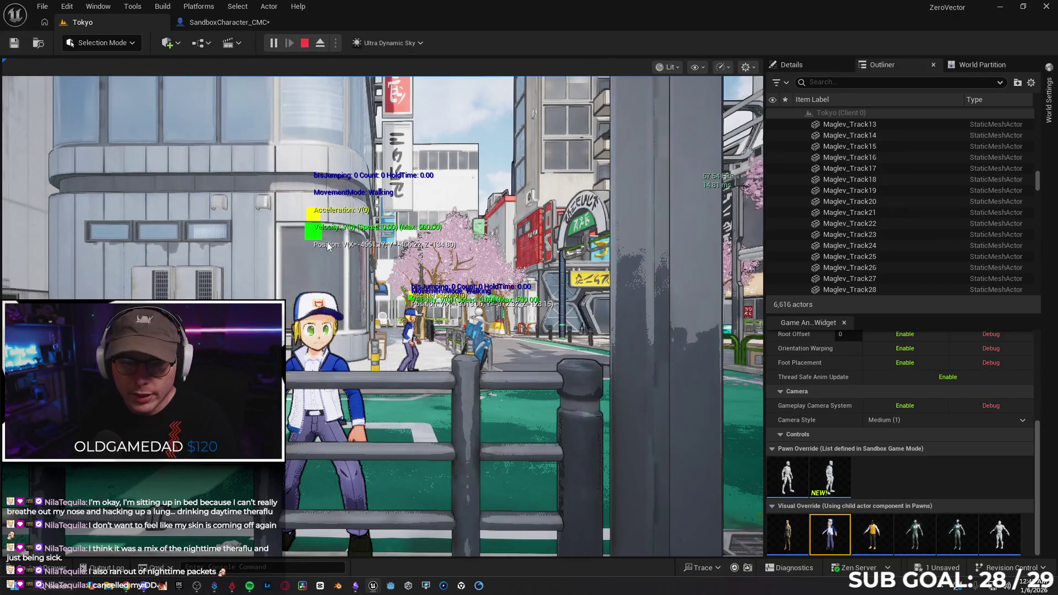
key("Escape")
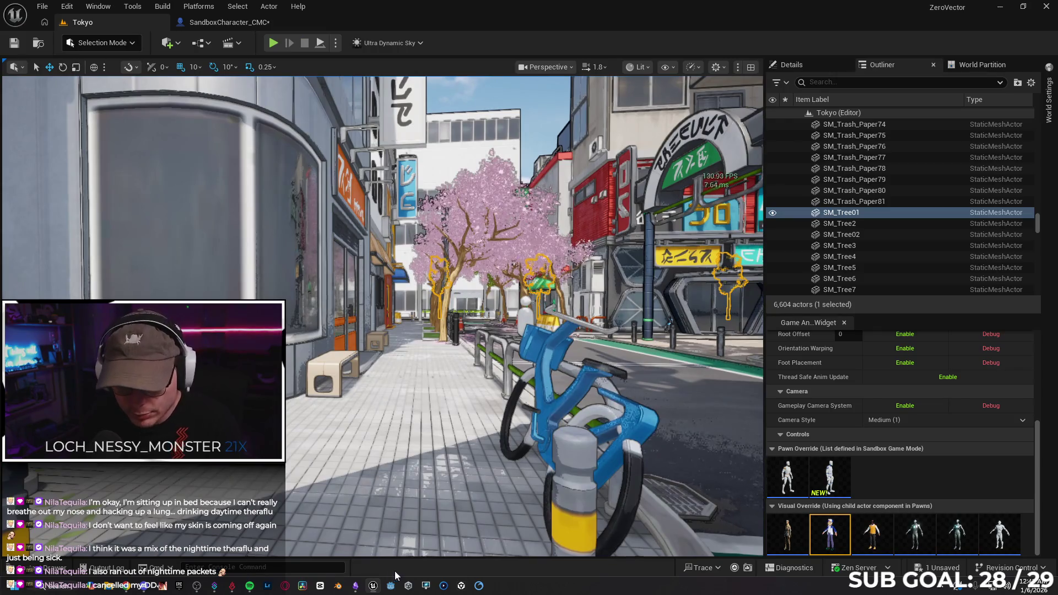
Step: Change RPC Jump's Replicates from Run on Server to Multicast in SandboxCharacter_CMC, compile, and return to Tokyo
mouse_move(356, 588)
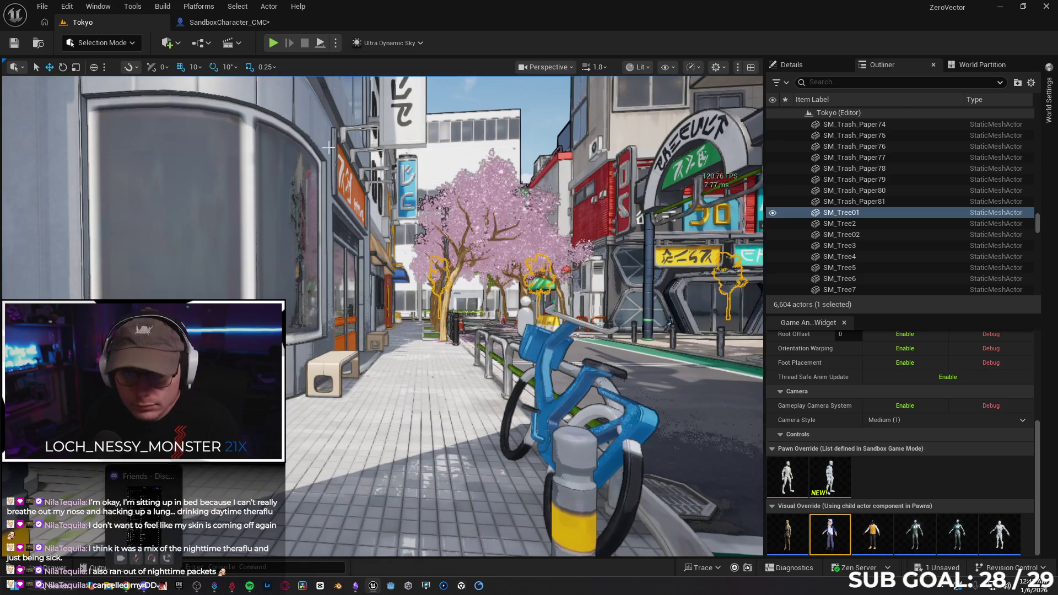
left_click(234, 25)
left_click_drag(523, 322, 501, 320)
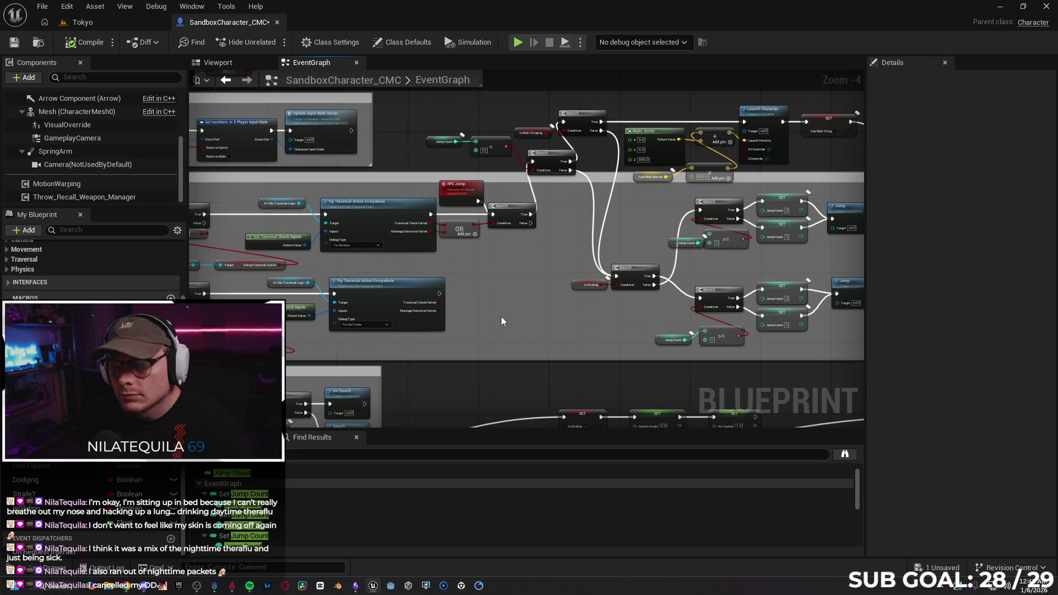
left_click_drag(483, 266, 524, 279)
left_click_drag(488, 201, 489, 187)
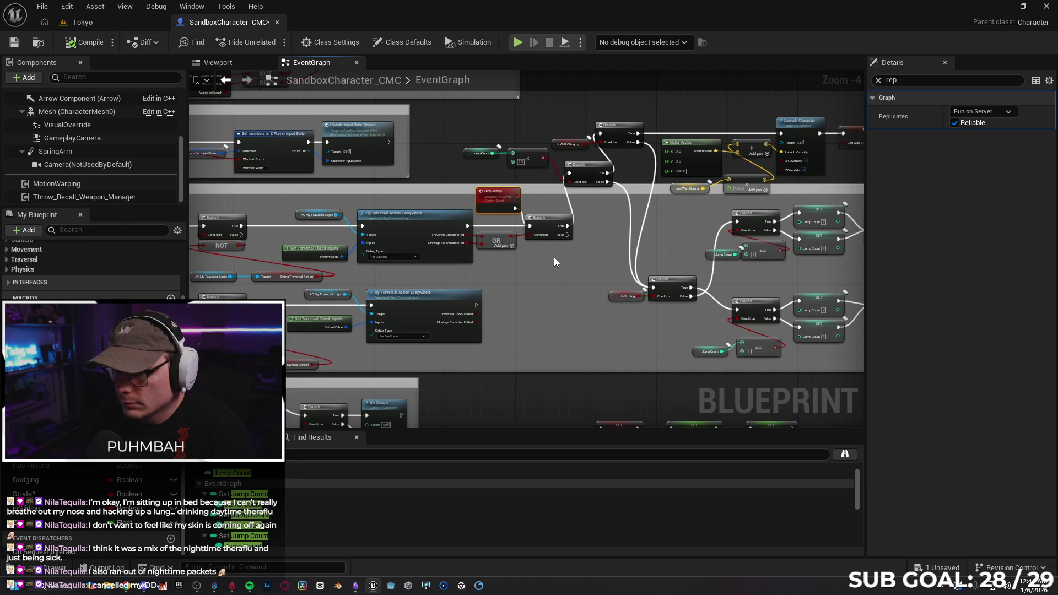
mouse_move(537, 278)
left_mouse_down()
mouse_move(716, 263)
mouse_move(641, 266)
left_mouse_up()
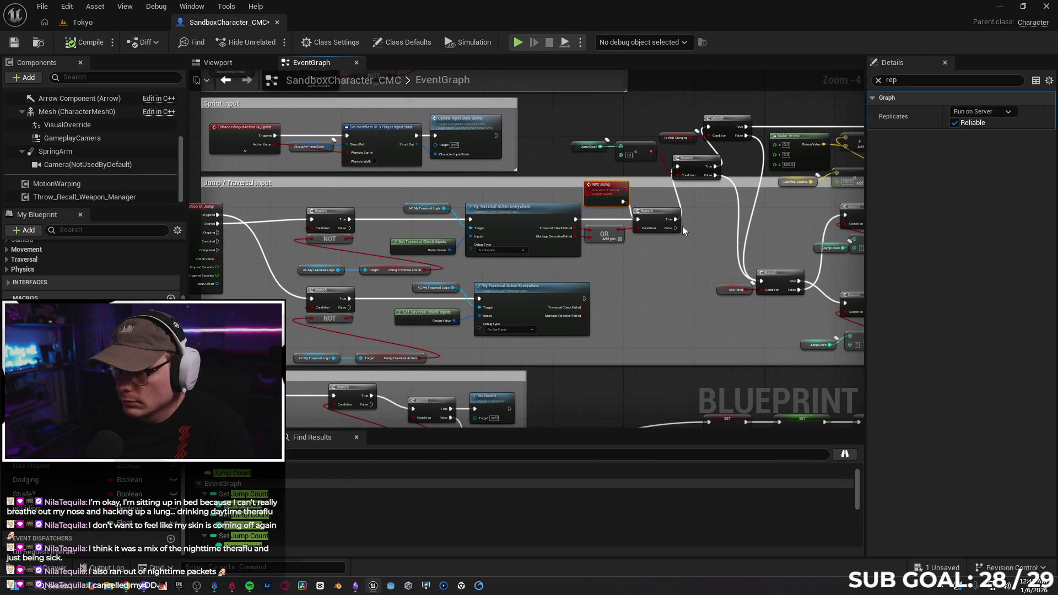
left_click(872, 99)
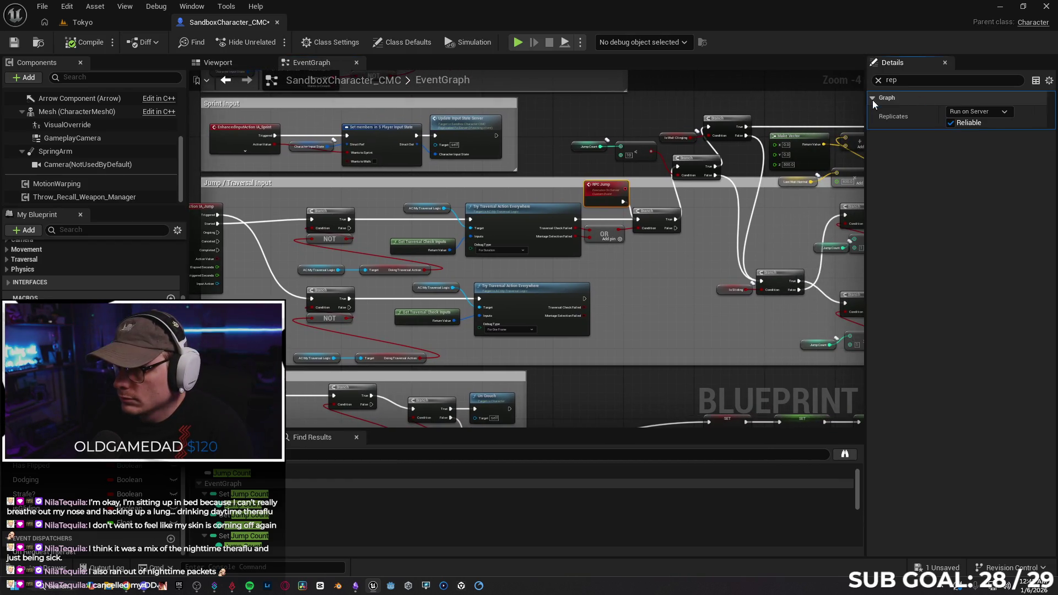
left_click(980, 112)
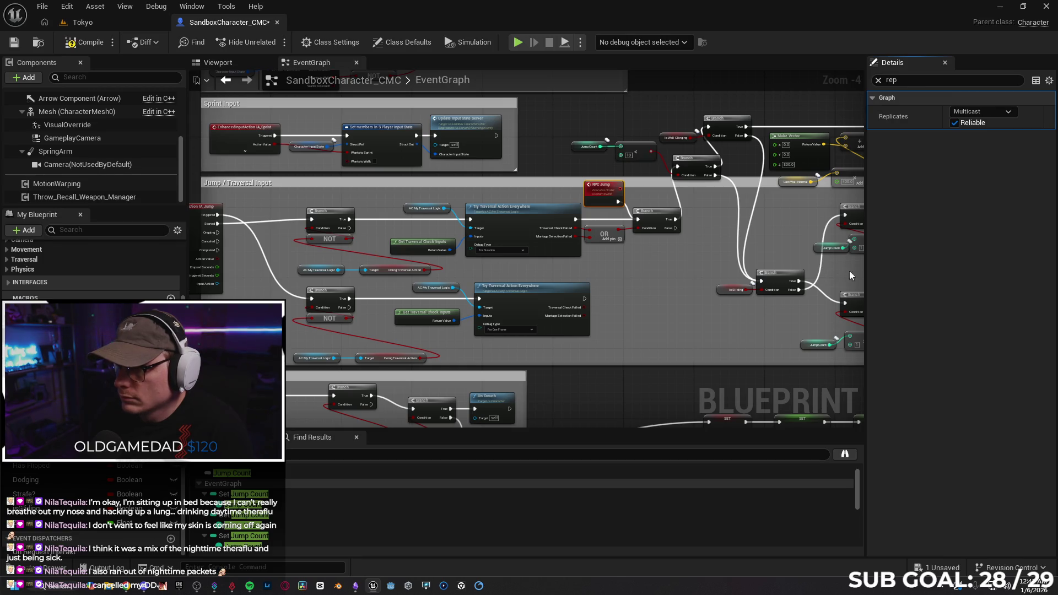
left_click(90, 41)
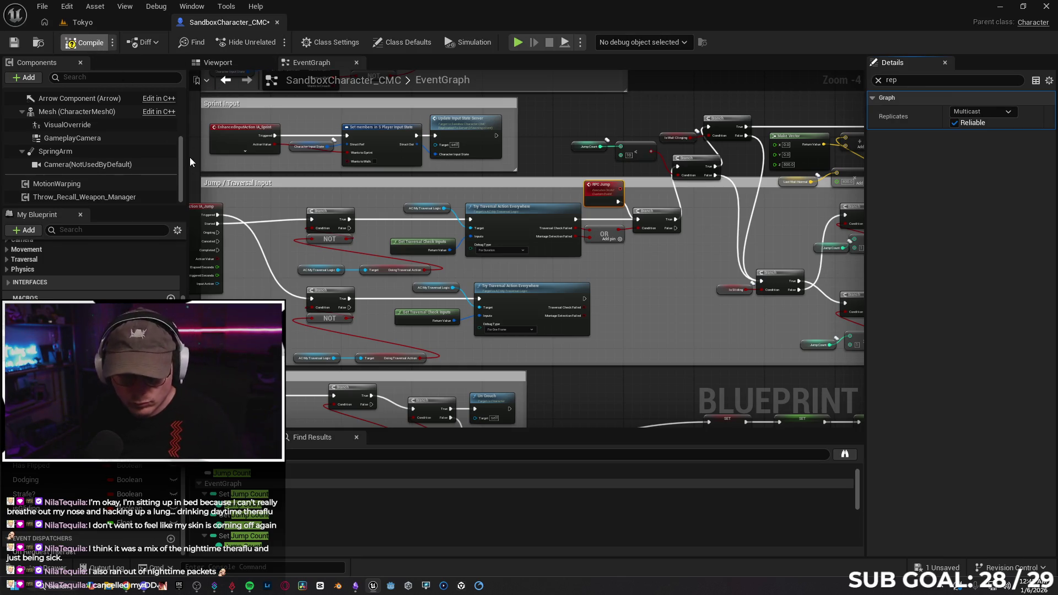
left_click(108, 24)
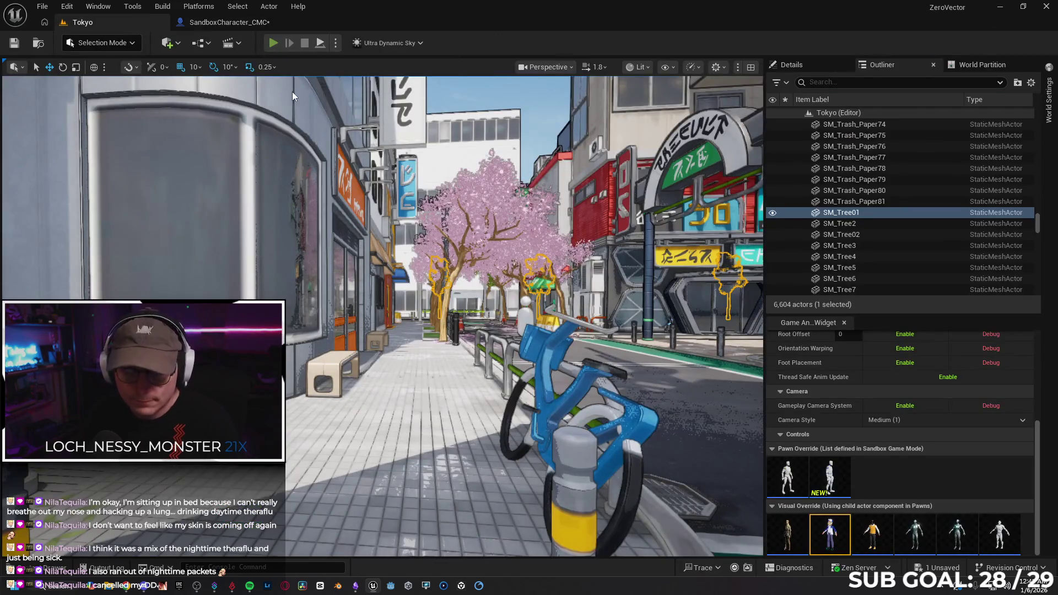
key("alt+p")
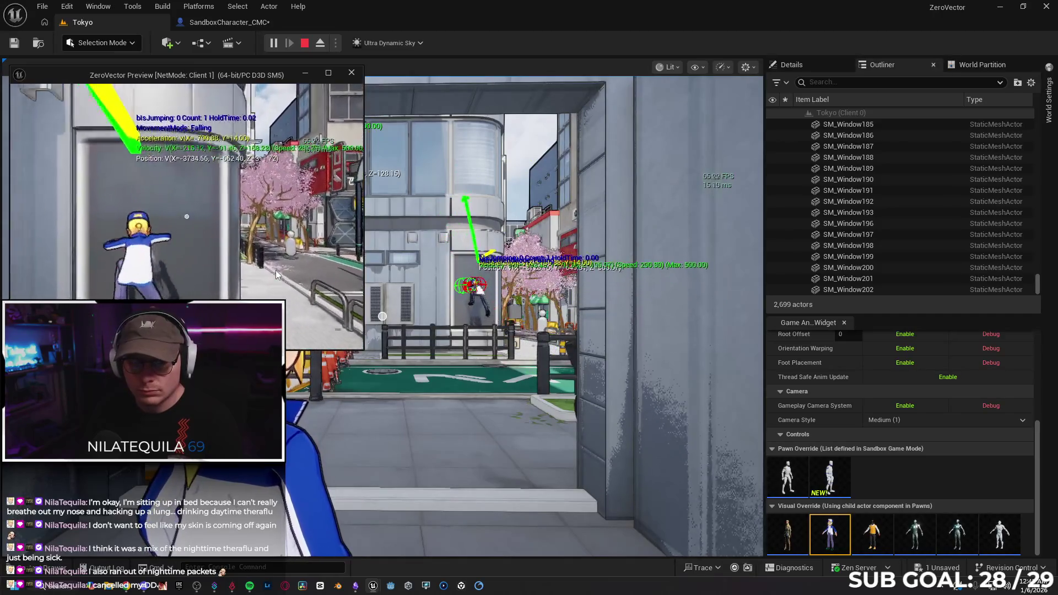
key("Escape")
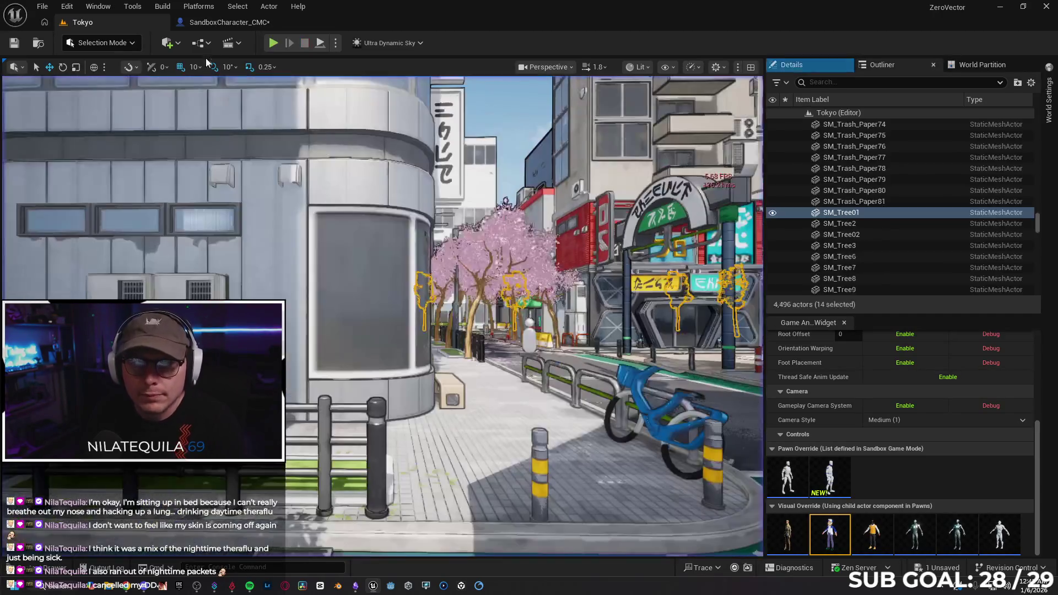
left_click(217, 24)
mouse_move(537, 297)
left_mouse_down()
mouse_move(415, 286)
mouse_move(304, 234)
mouse_move(273, 230)
mouse_move(324, 263)
mouse_move(269, 252)
mouse_move(299, 252)
left_mouse_up()
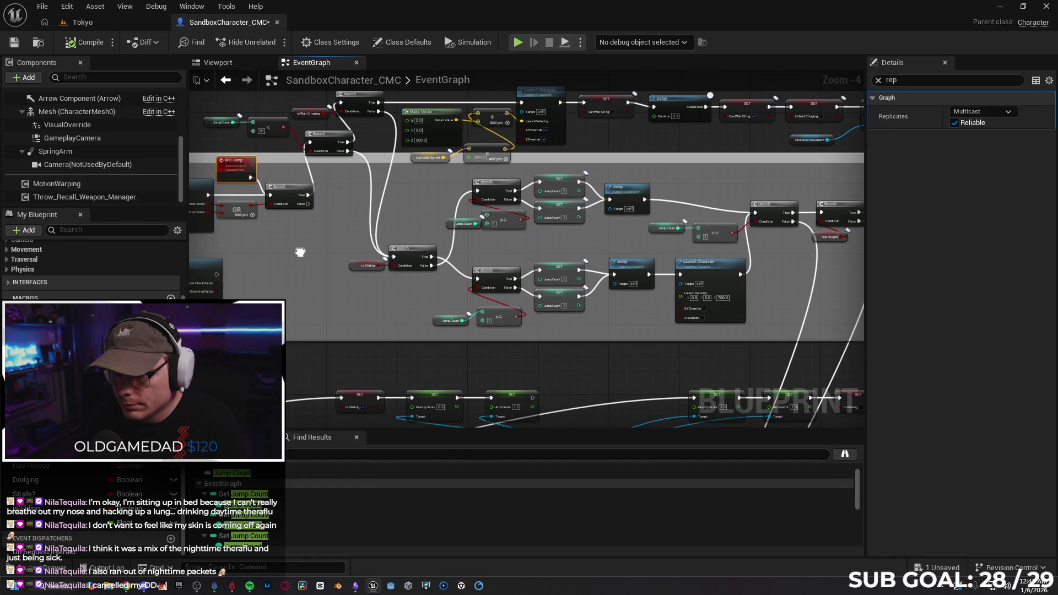
mouse_move(649, 331)
left_mouse_down()
mouse_move(401, 296)
mouse_move(504, 303)
left_mouse_up()
left_click(102, 30)
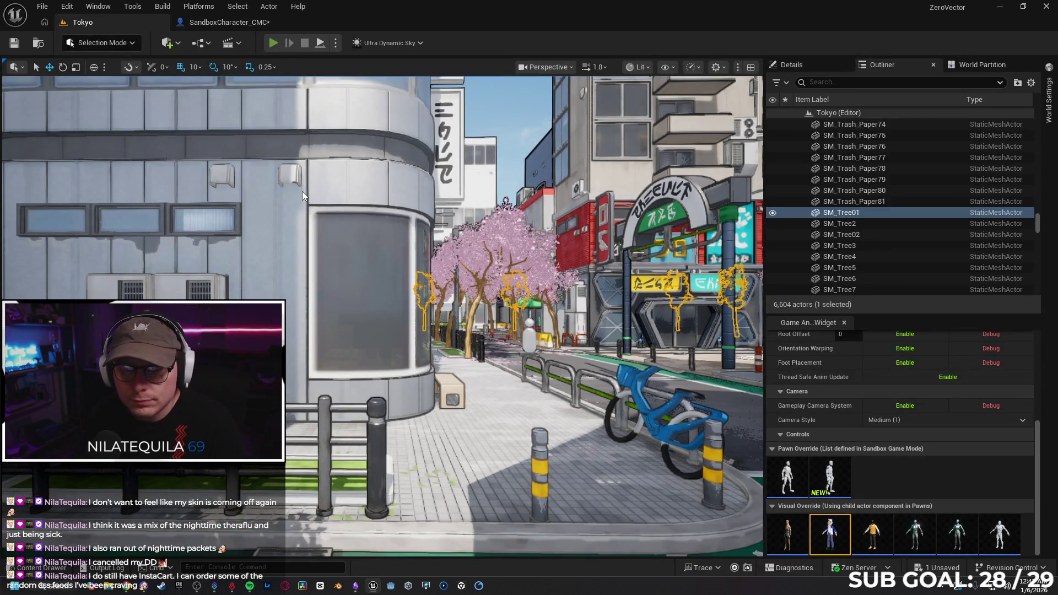
Step: Start a multiplayer PIE, jump, and run the character up to the wall in the main play view
key("alt+p")
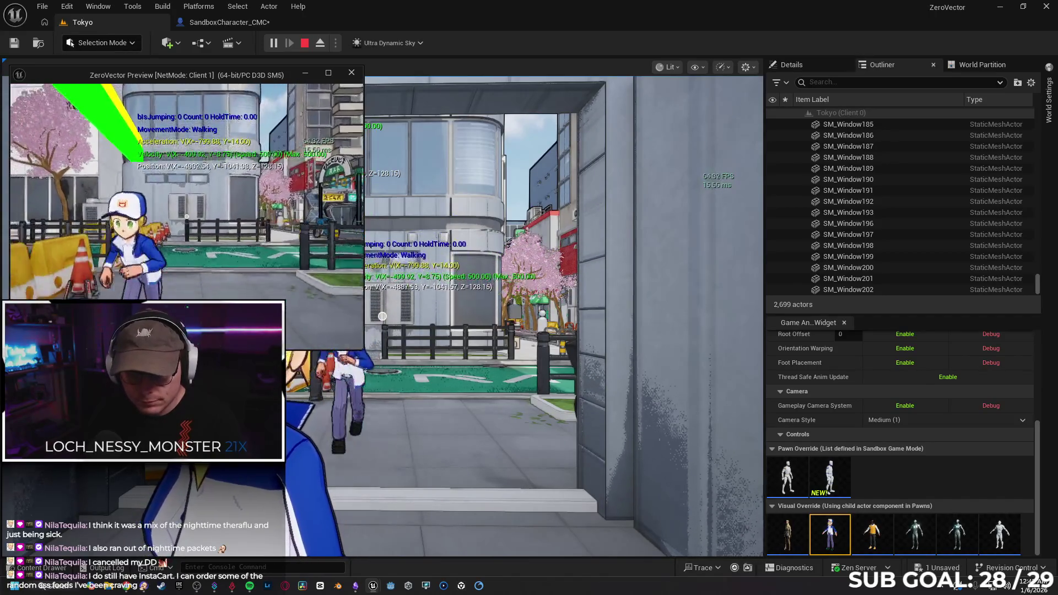
key("space")
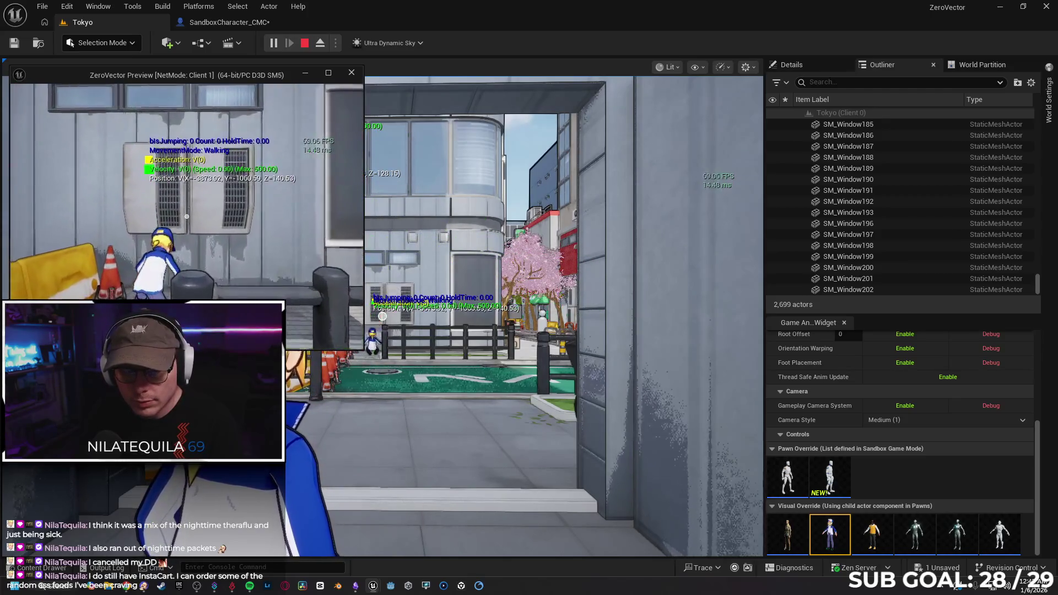
key("alt+Tab")
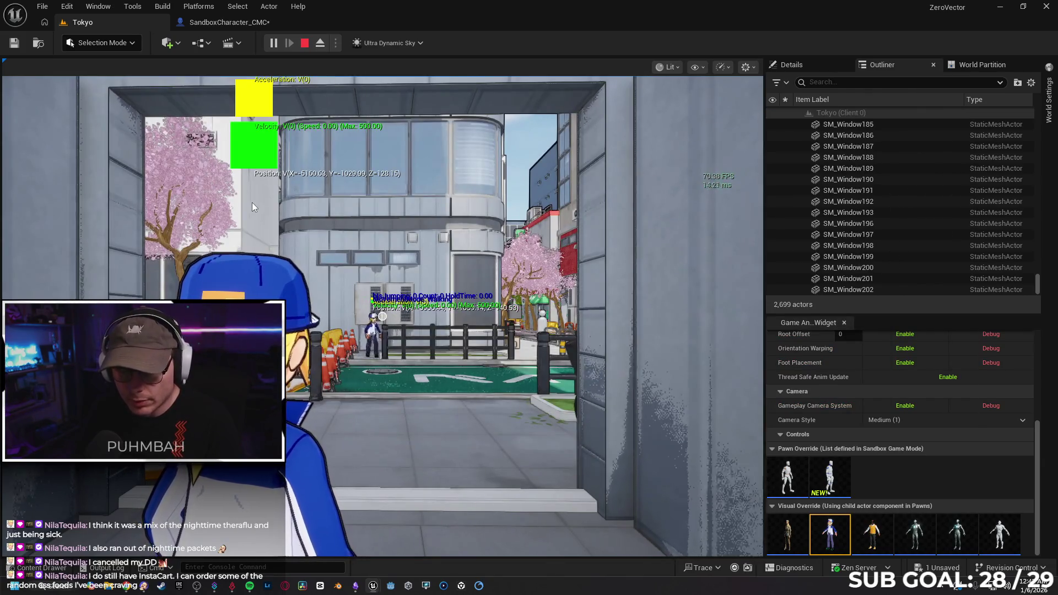
left_click(253, 206)
key("w")
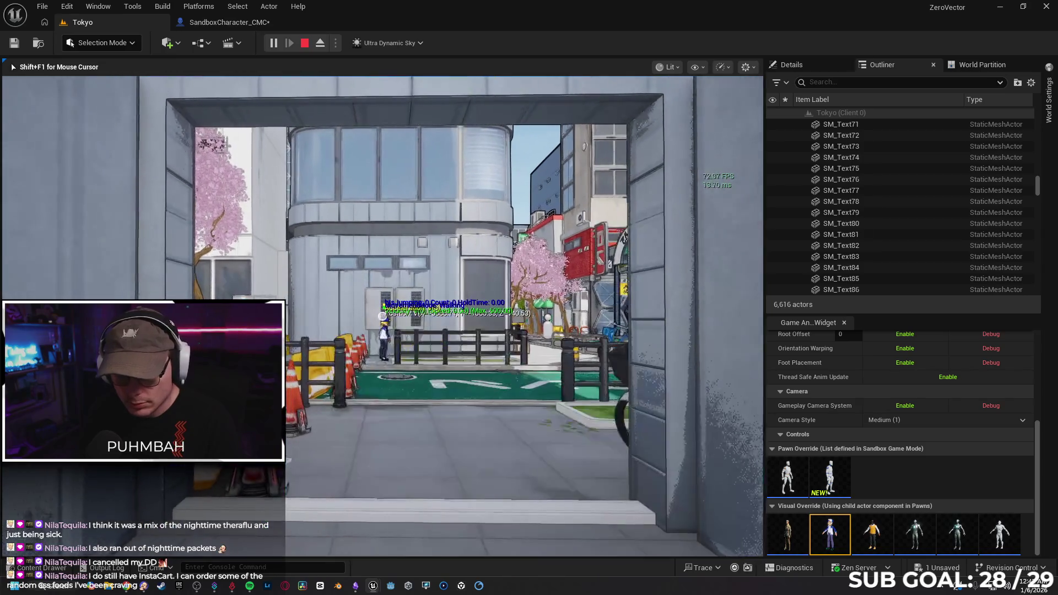
key("w")
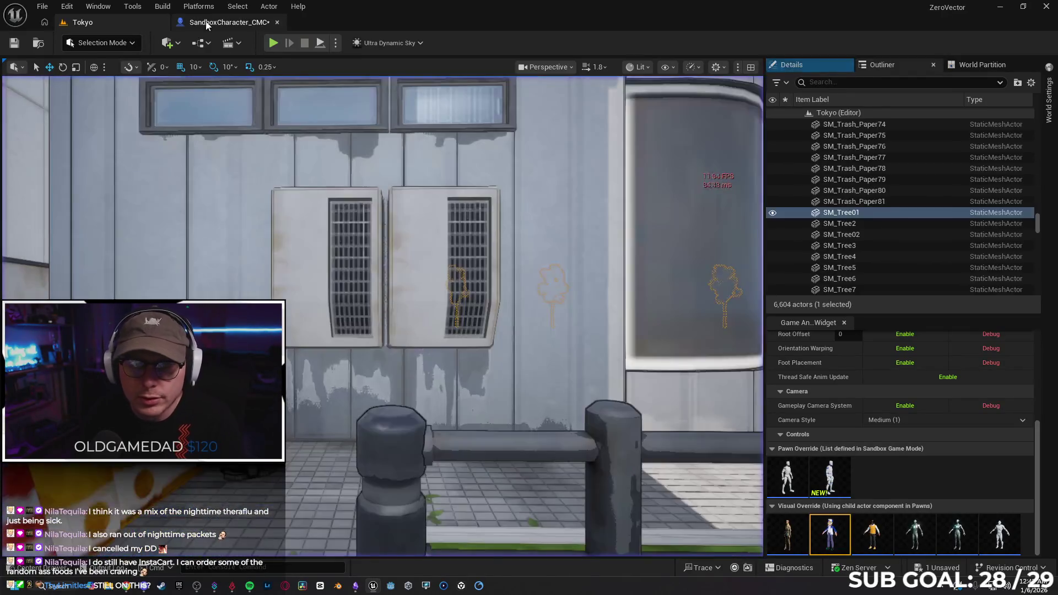
Step: Release the game's control and bring up the RPC Jump and traversal nodes in SandboxCharacter_CMC
key("shift+F1")
left_click(229, 22)
left_click_drag(427, 295, 566, 319)
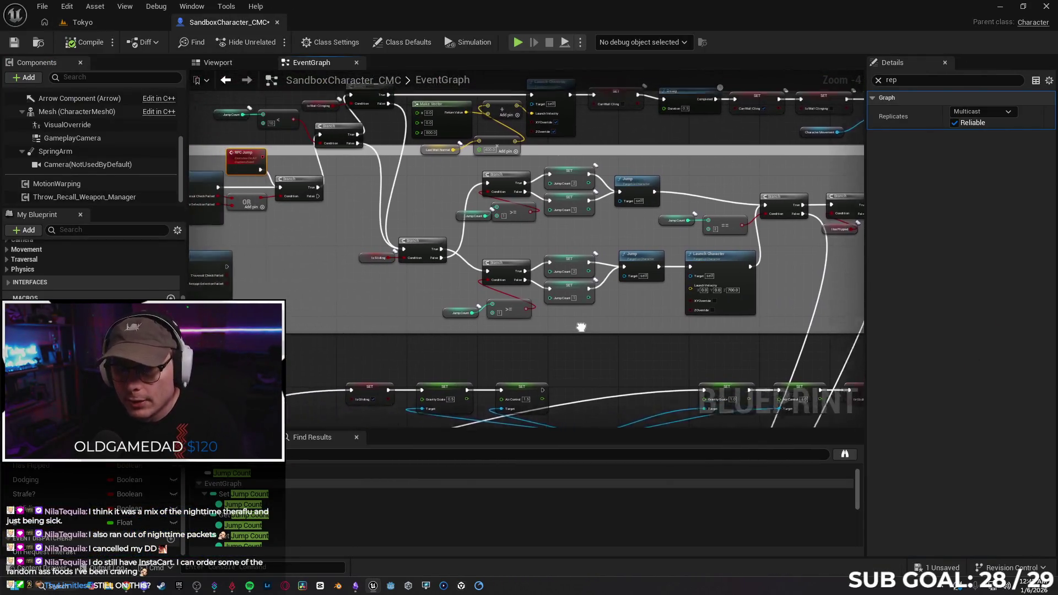
Step: Close the replication choices keeping Multicast and bring the Sprint and Jump/Traversal input nodes into view
left_click_drag(317, 260, 355, 256)
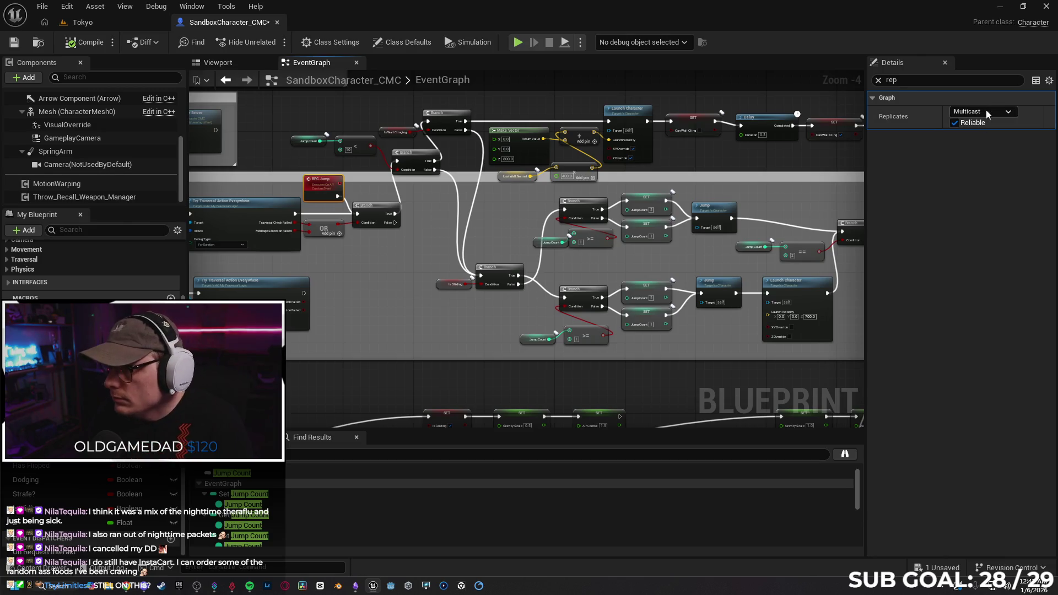
left_click(929, 176)
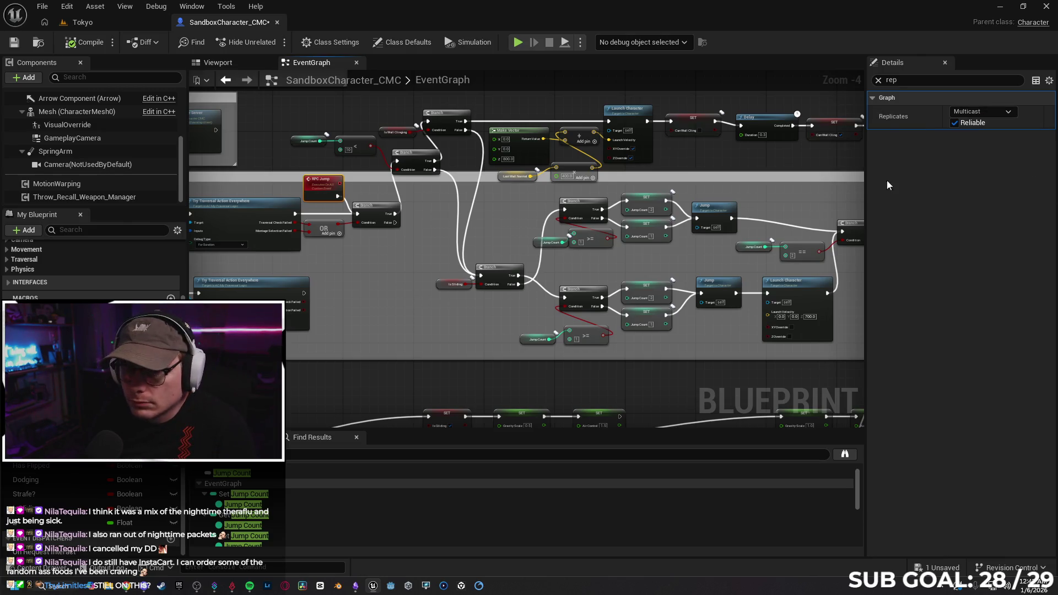
left_click_drag(390, 262, 751, 284)
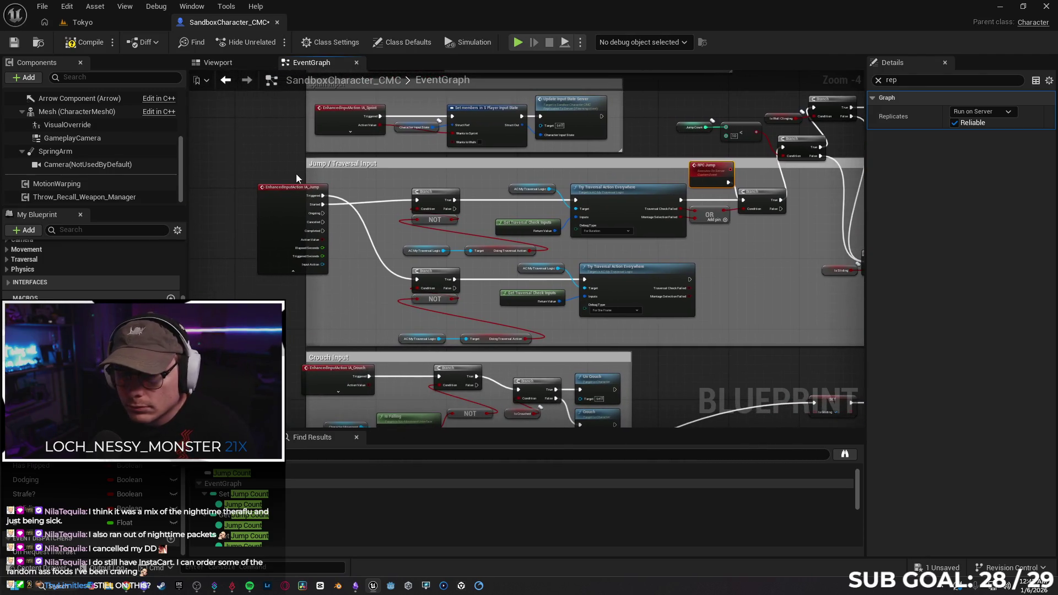
left_click_drag(295, 192, 268, 187)
left_click_drag(748, 230, 598, 234)
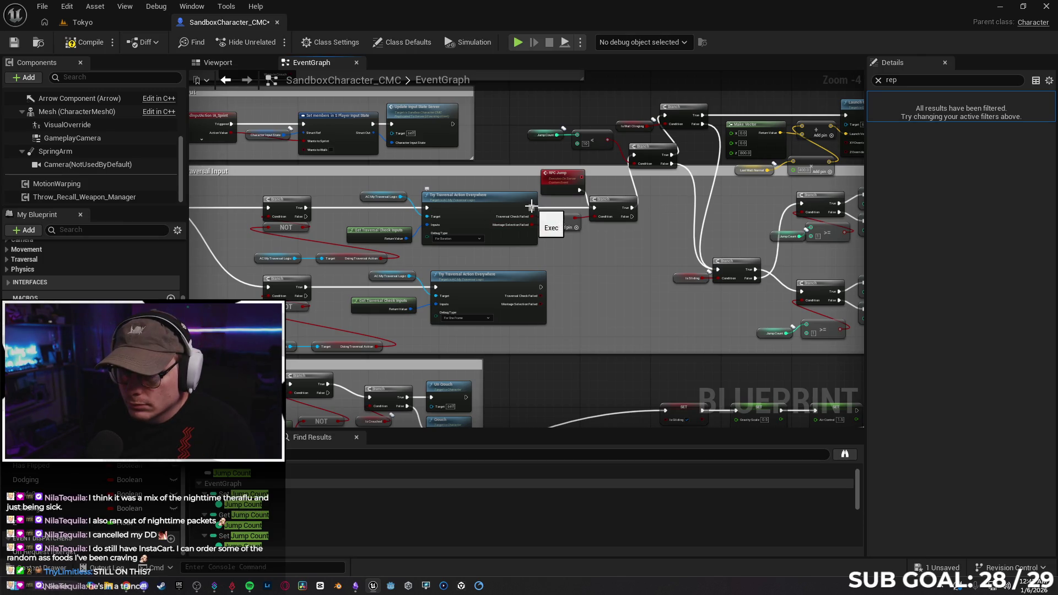
Step: Add an RPC Jump call on the traversal action's output, placed below the OR and Branch, then return to Tokyo
left_click_drag(531, 206, 547, 205)
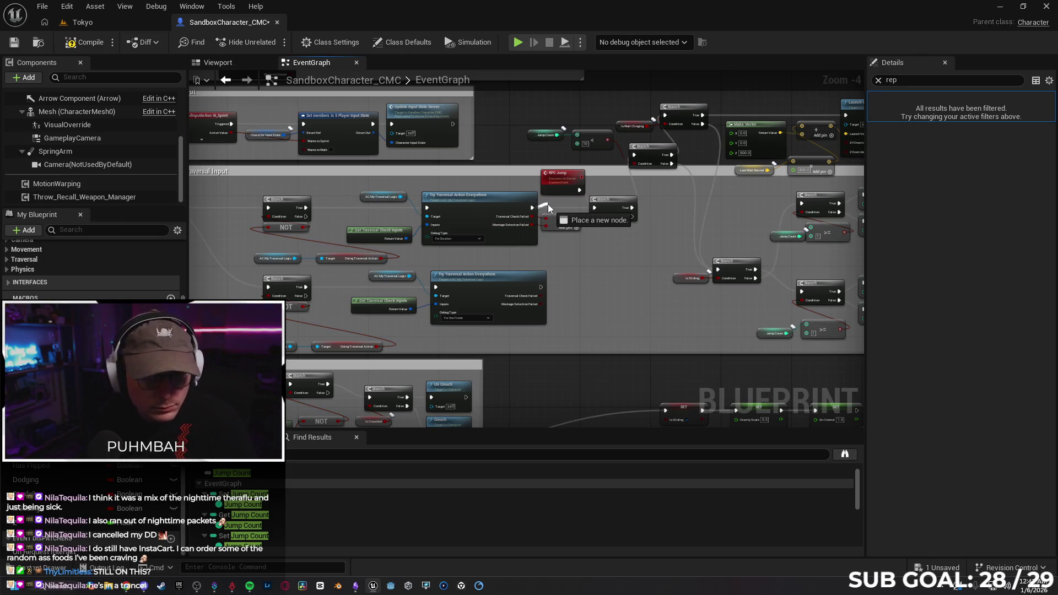
left_click_drag(548, 203, 548, 203)
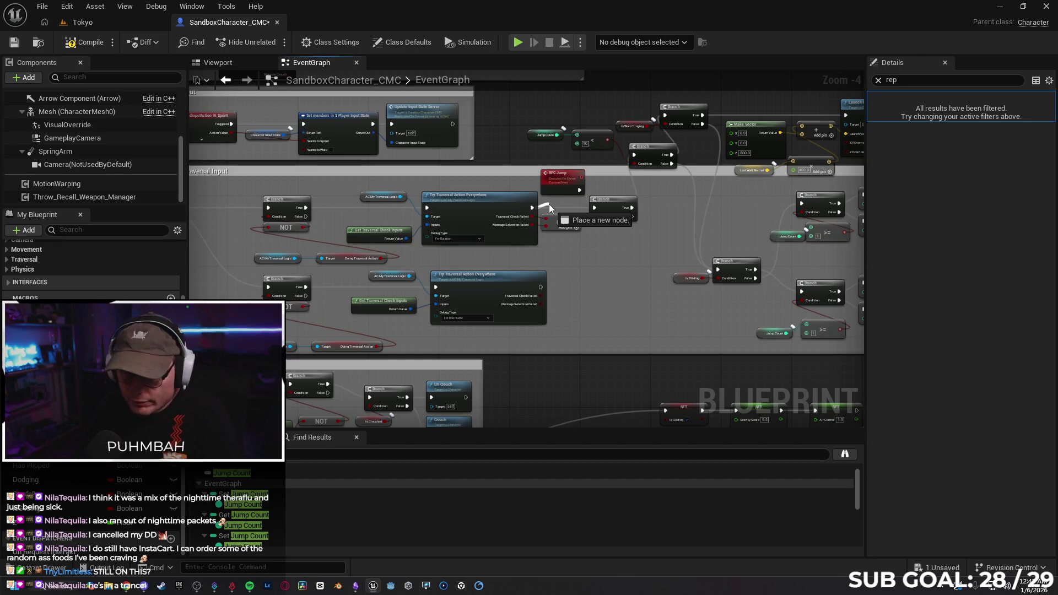
left_click_drag(549, 204, 551, 204)
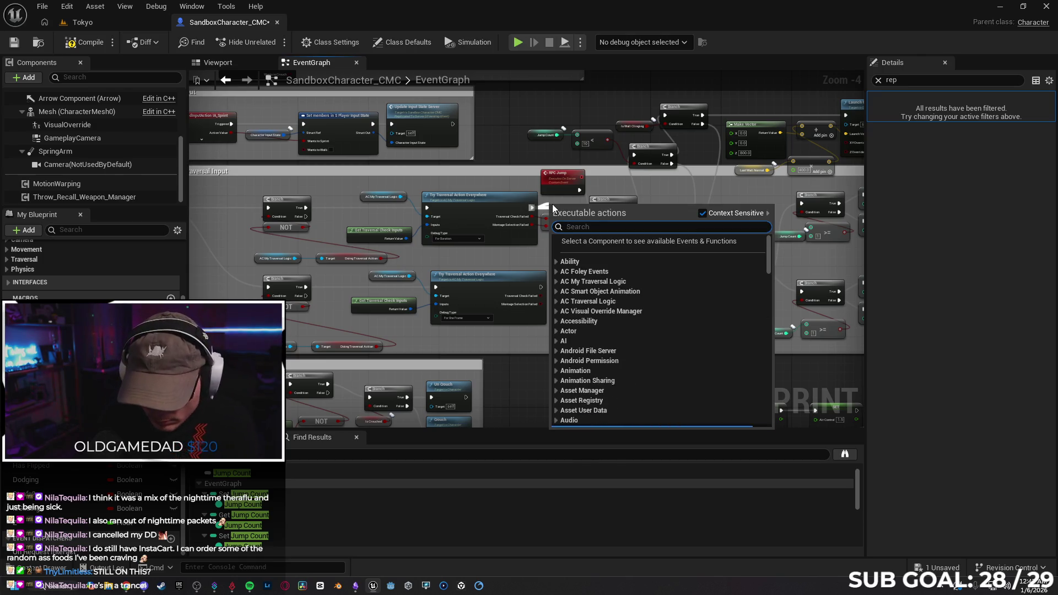
type("rpcju")
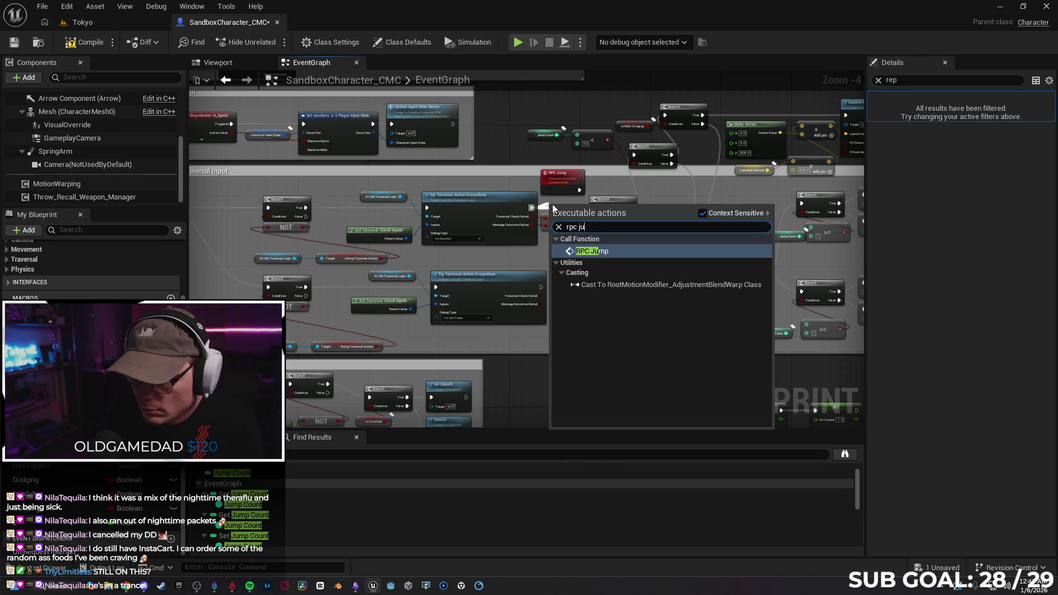
key("Return")
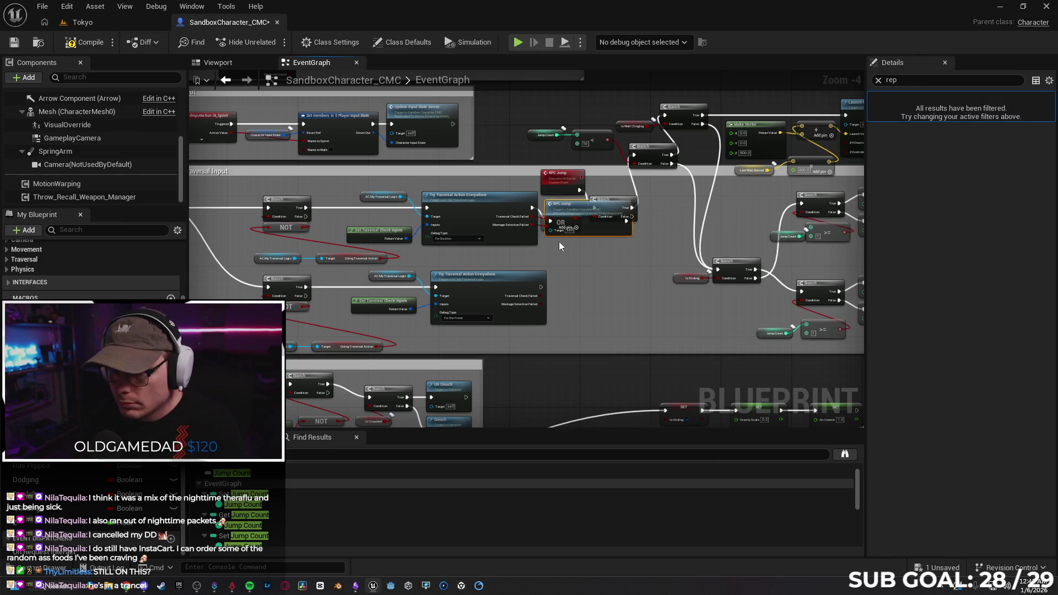
mouse_move(584, 212)
left_mouse_down()
mouse_move(586, 278)
mouse_move(588, 242)
mouse_move(584, 251)
left_mouse_up()
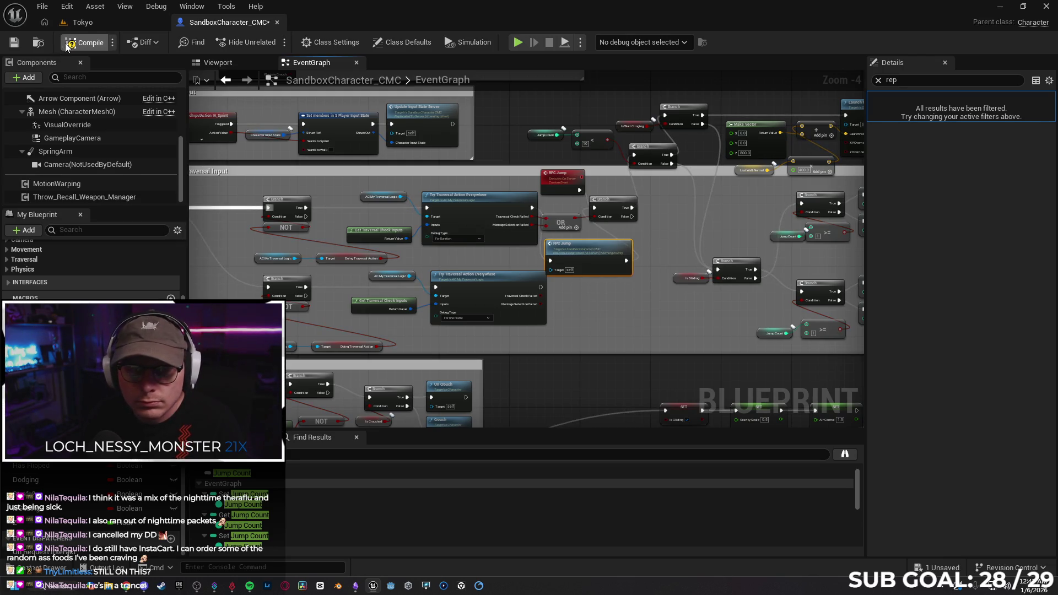
left_click(104, 22)
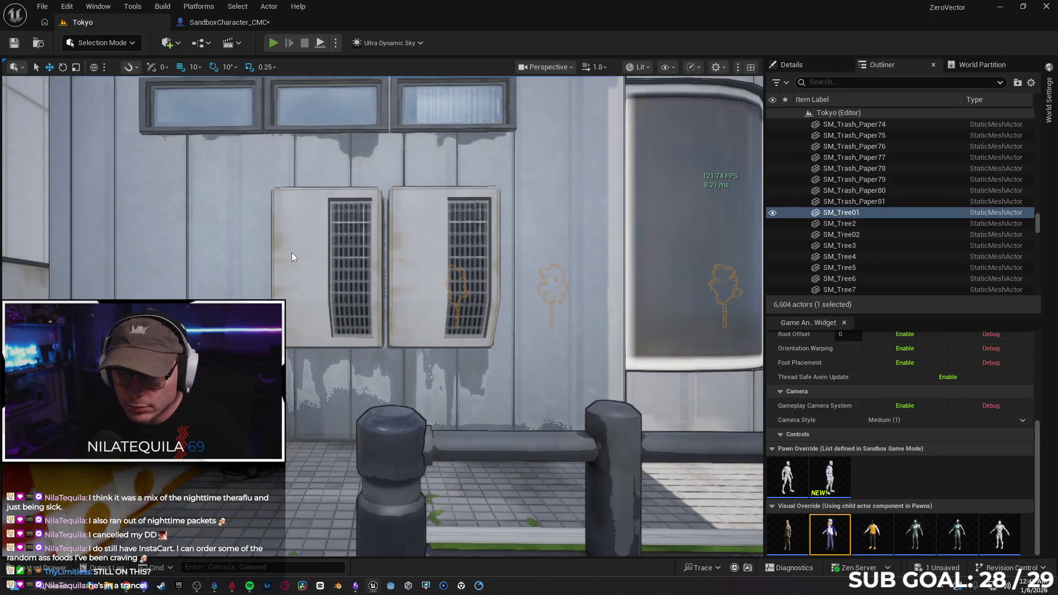
key("alt+p")
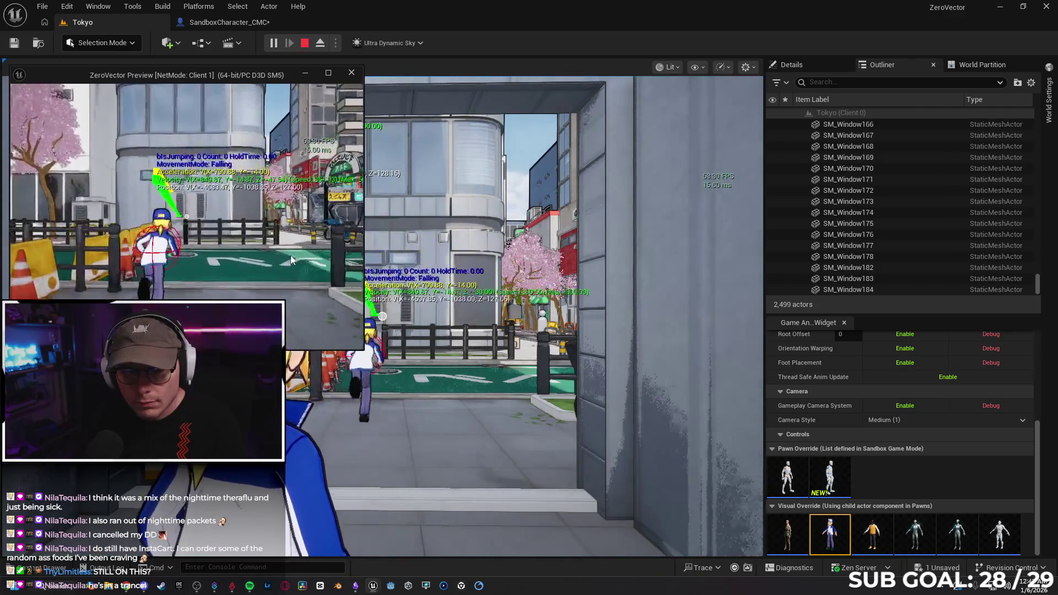
key("space")
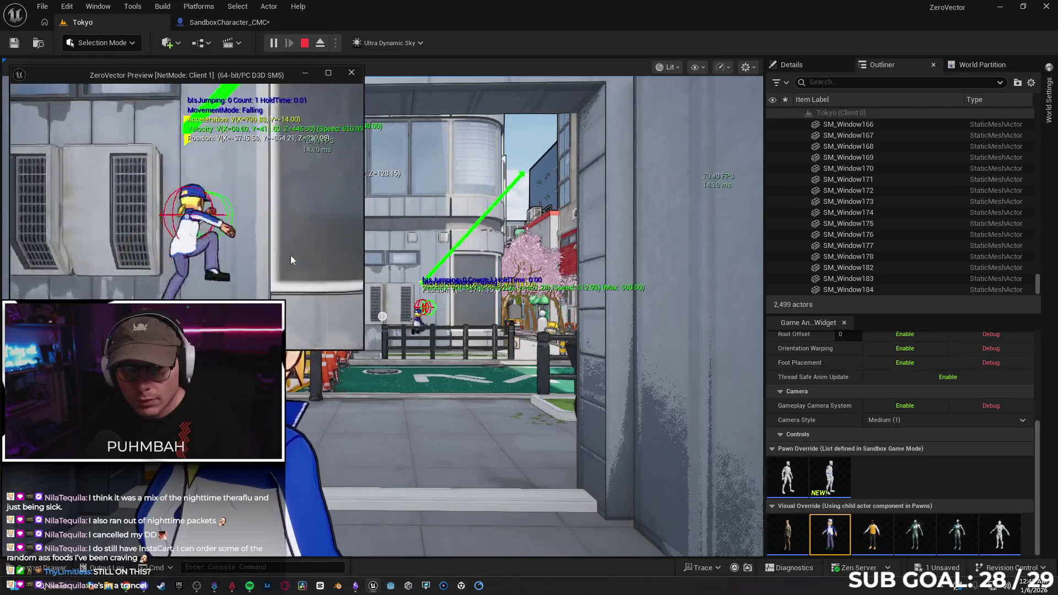
key("space")
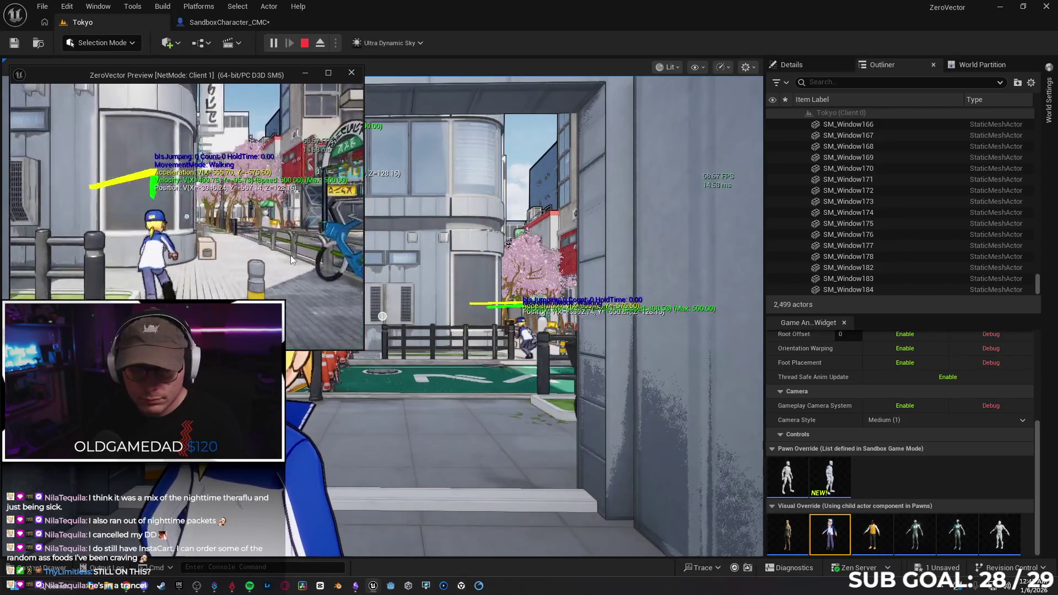
key("space")
key("space")
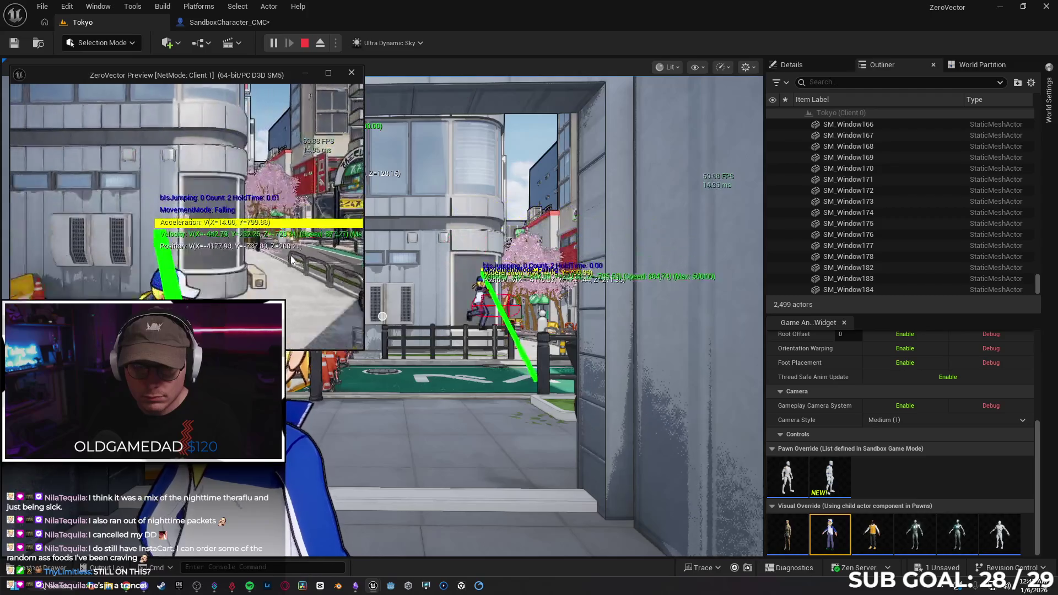
key("space")
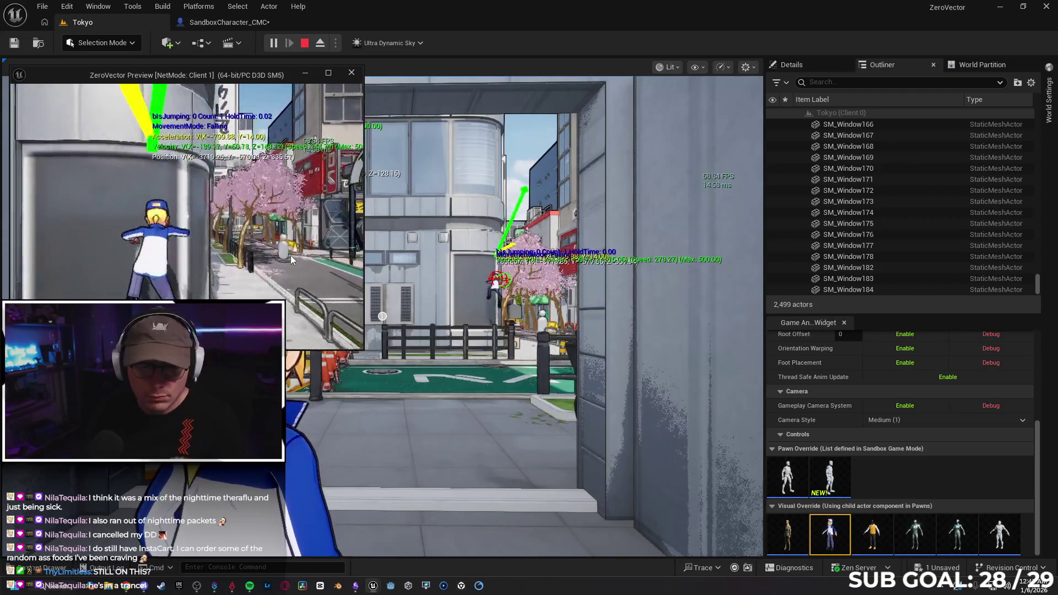
key("Escape")
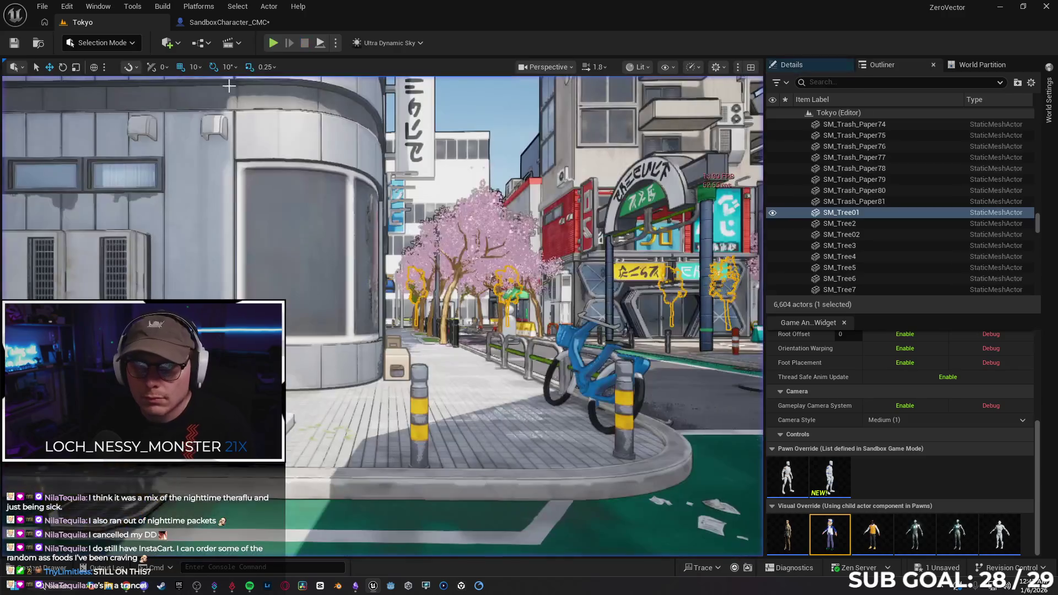
Step: Set the RPC Jump event's Replicates to Multicast, then return to Tokyo and start a multiplayer PIE
left_click(220, 22)
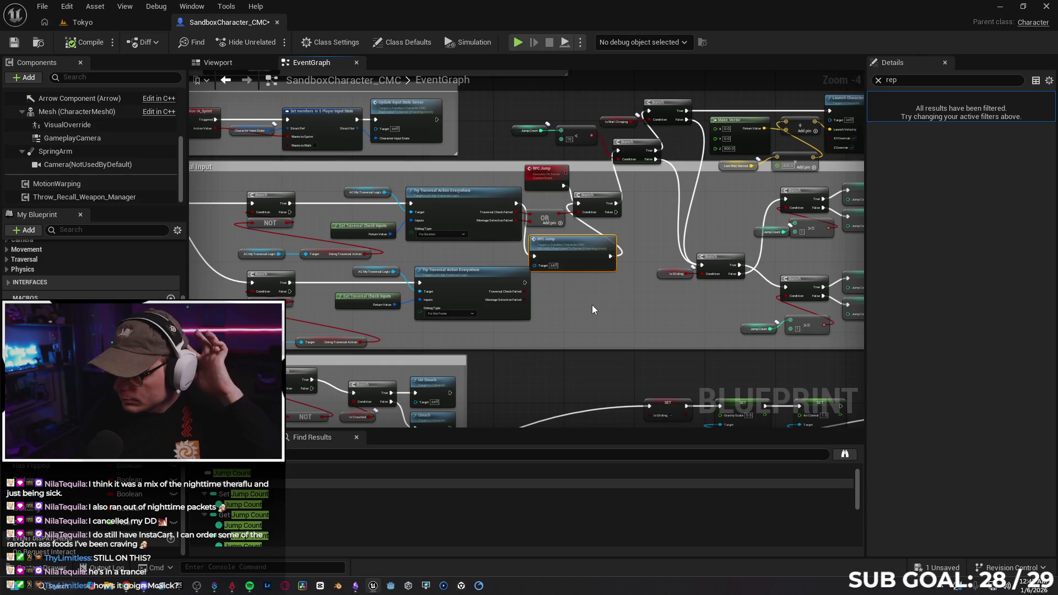
left_click(544, 184)
left_click(970, 111)
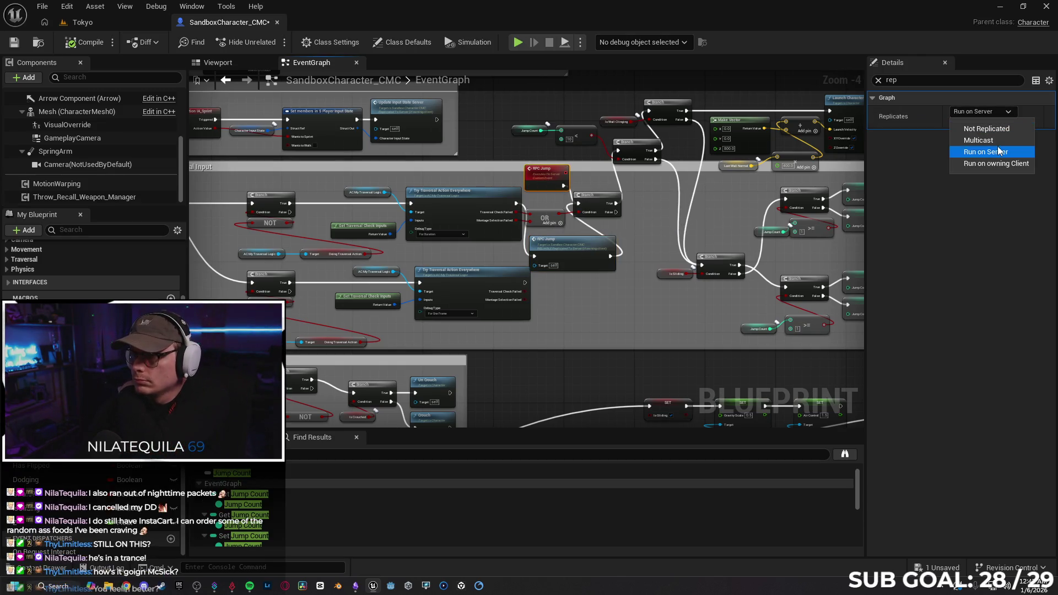
left_click(980, 138)
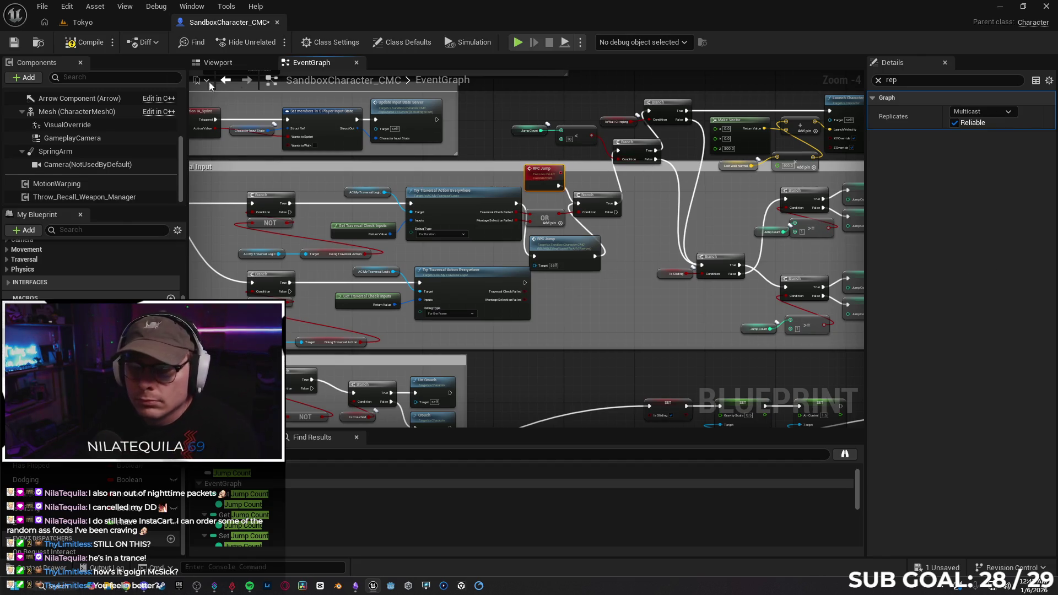
left_click(107, 22)
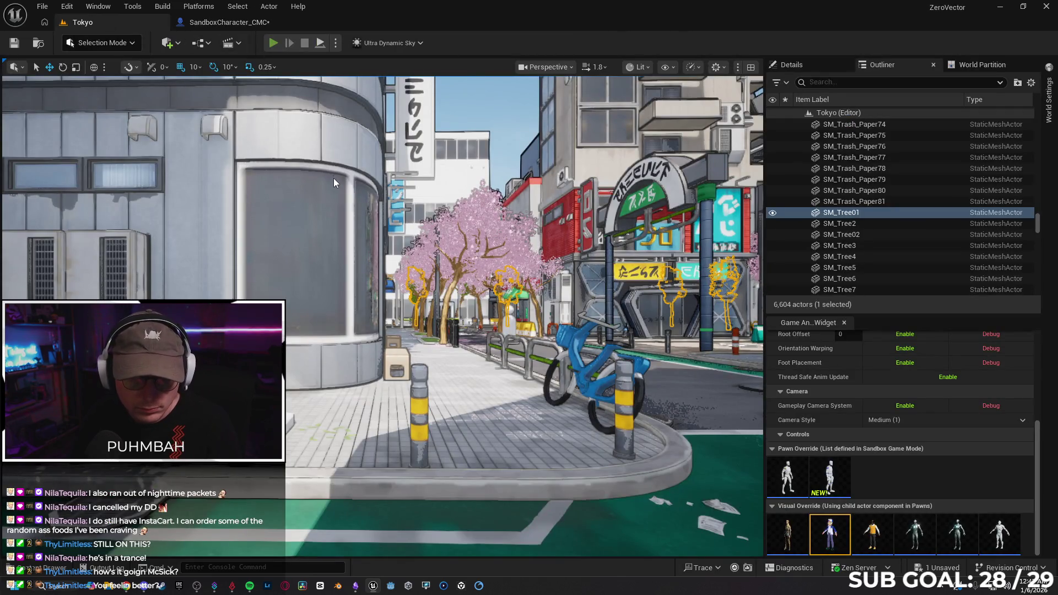
key("alt+p")
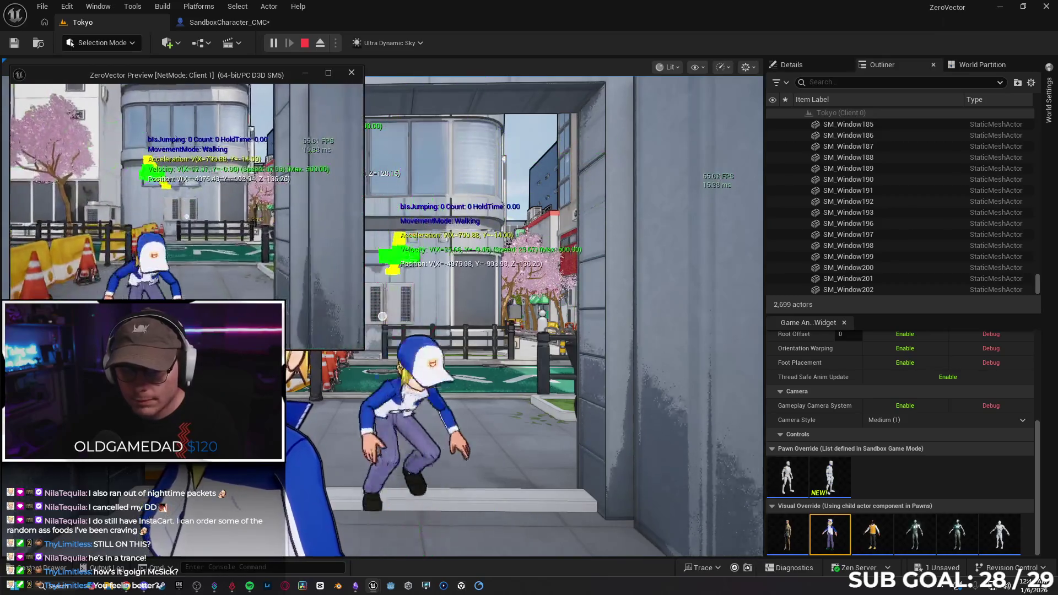
key("space")
key("w")
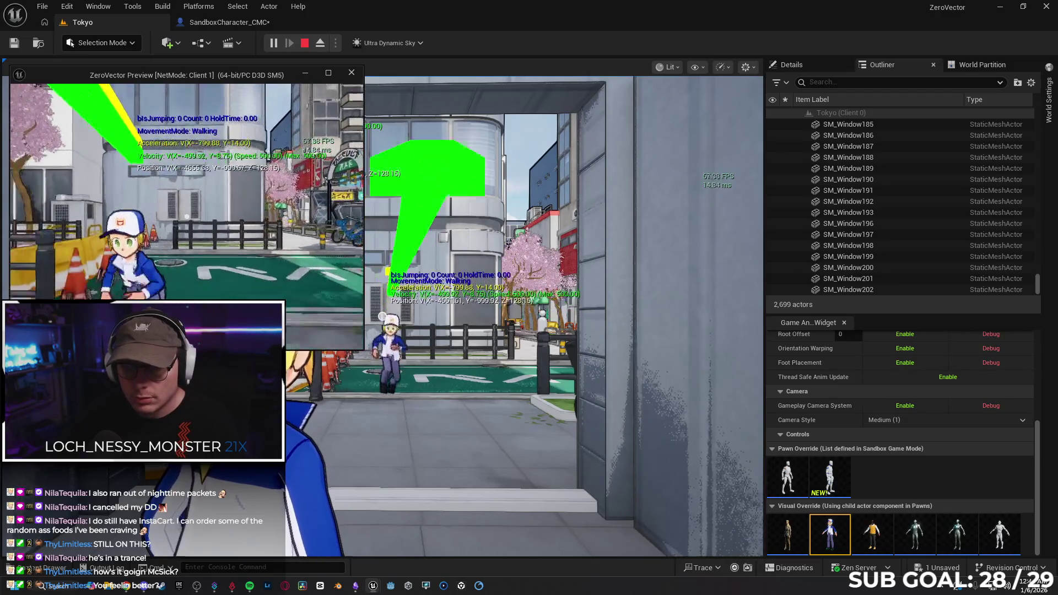
key("space")
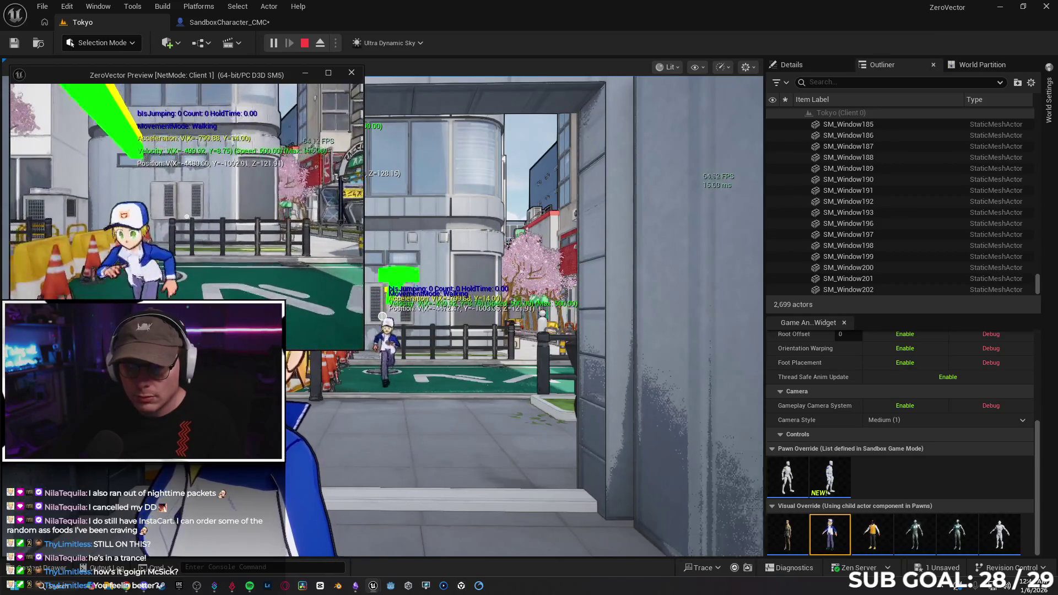
key("space")
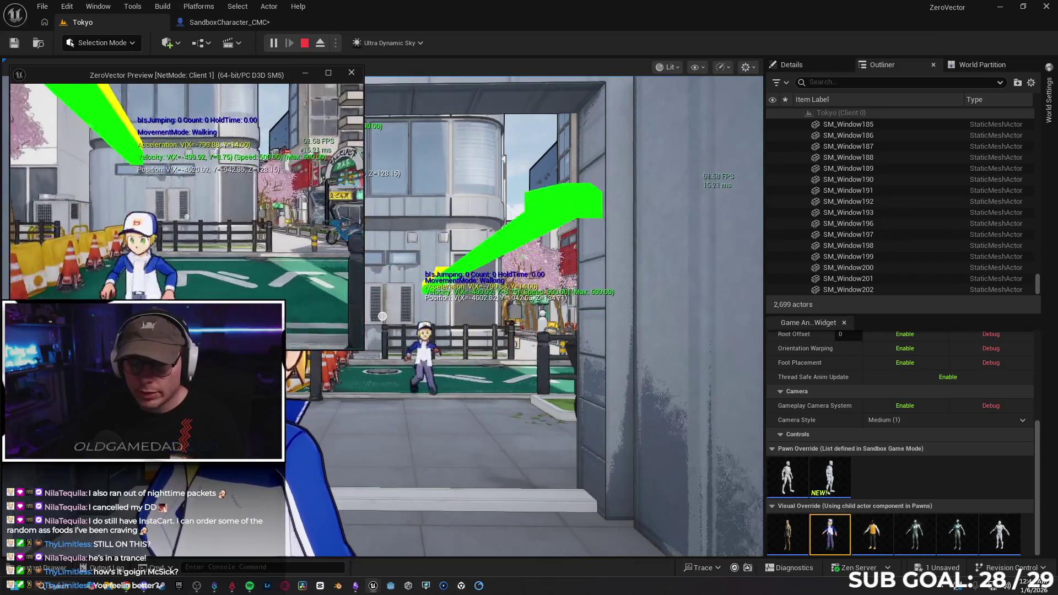
key("space")
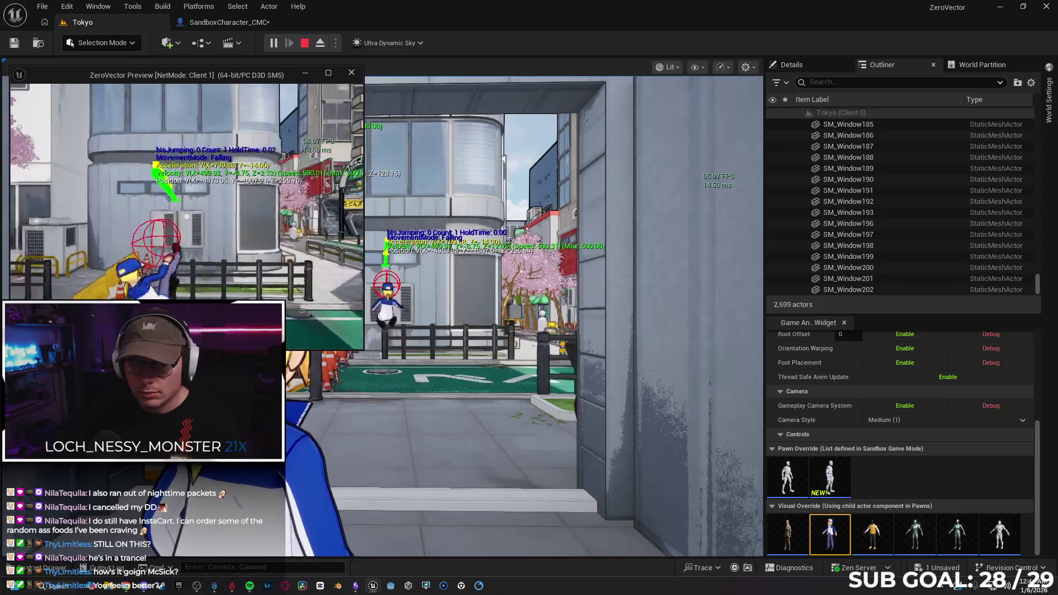
key("space")
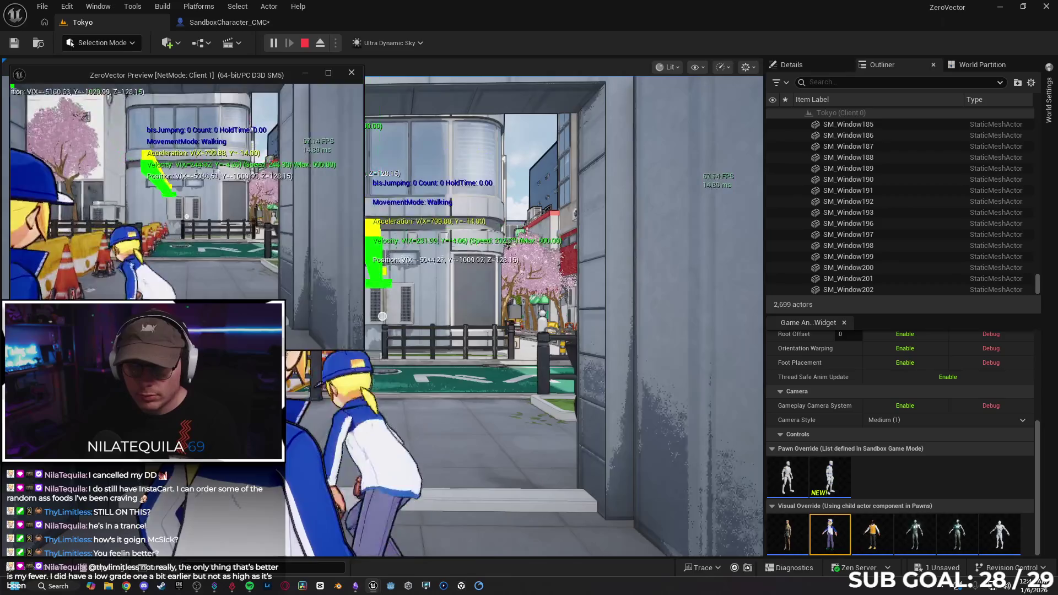
key("space")
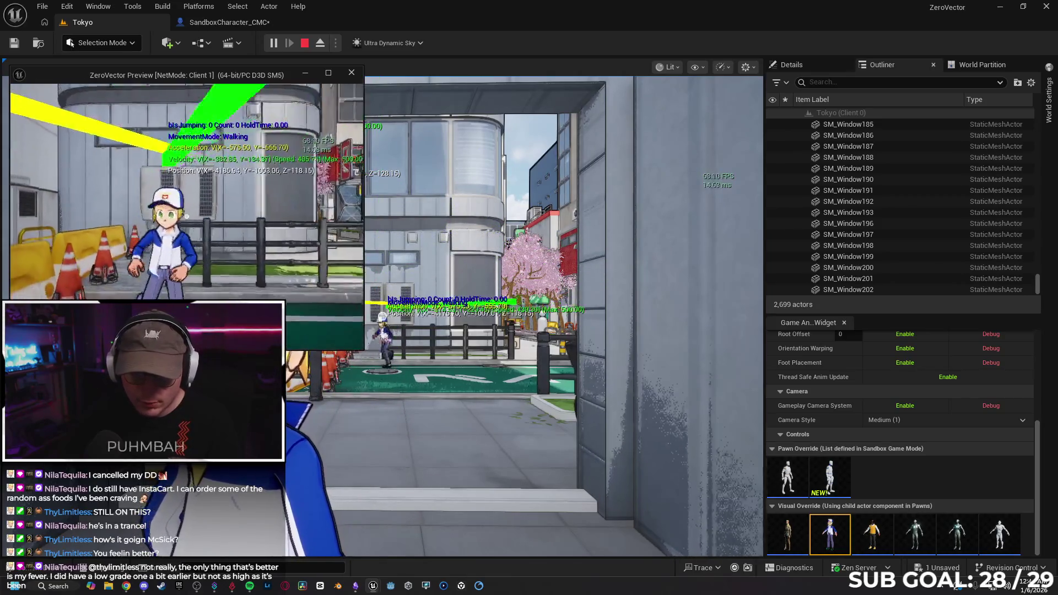
key("Escape")
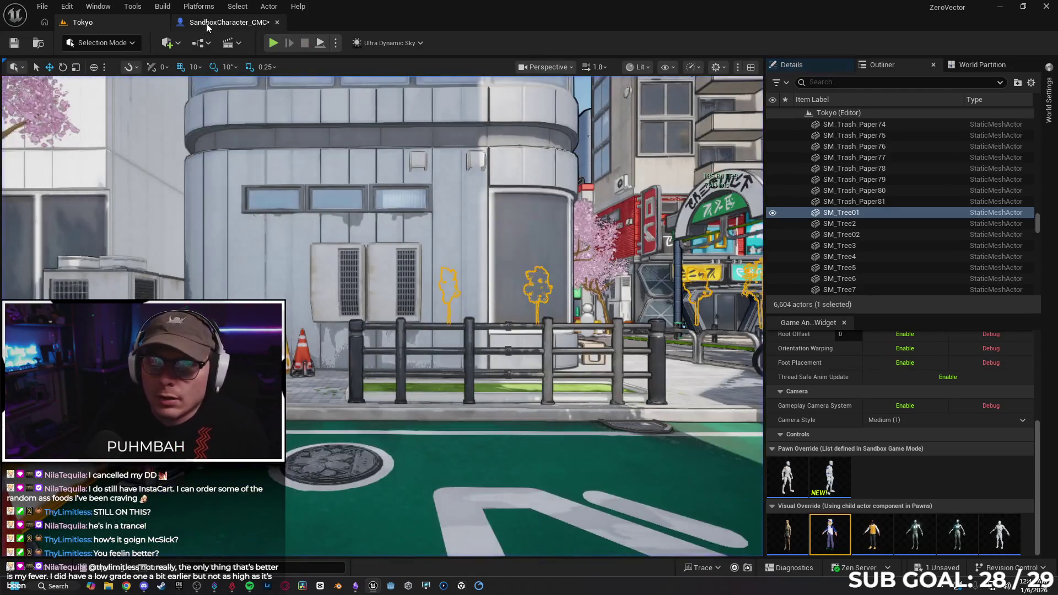
Step: Delete the RPC Jump custom event and its call node, then bring the Gemini chat forward
left_click(207, 22)
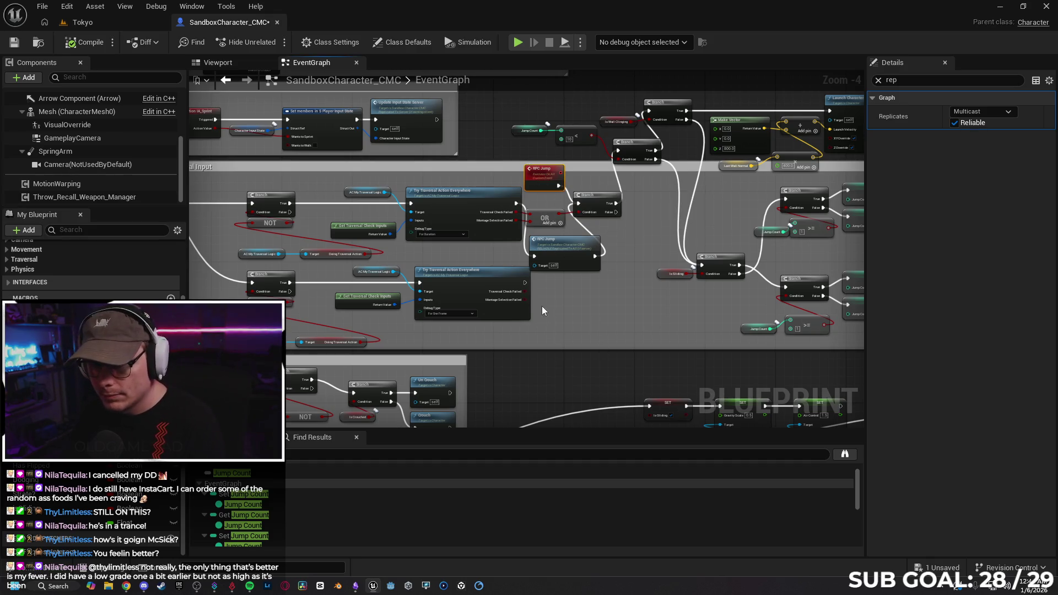
key("Delete")
mouse_move(553, 243)
left_mouse_down()
mouse_move(548, 199)
mouse_move(578, 203)
left_mouse_up()
key("Delete")
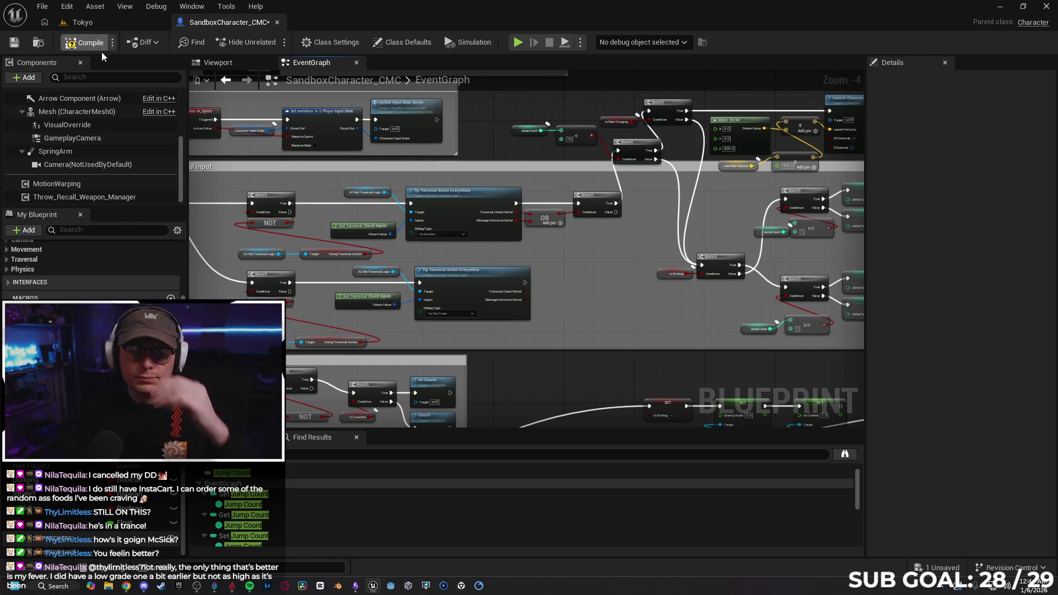
left_click(130, 585)
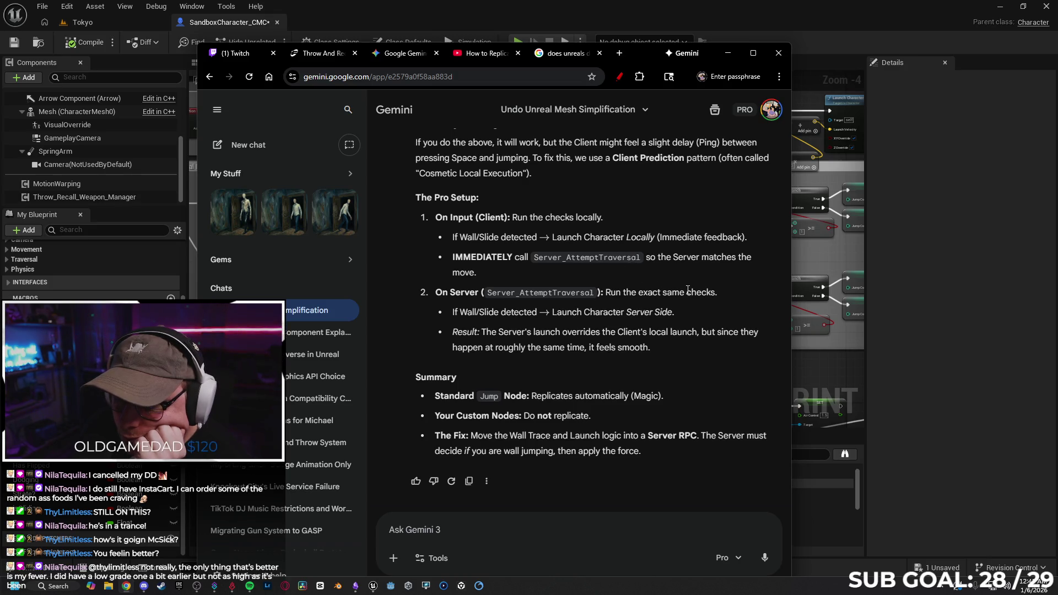
Step: Minimize the Gemini chat and reposition the IA_Jump node in the Jump/Traversal Input section
left_click(730, 56)
mouse_move(513, 257)
left_mouse_down()
mouse_move(443, 251)
mouse_move(474, 244)
left_mouse_up()
mouse_move(429, 180)
left_mouse_down()
mouse_move(348, 182)
mouse_move(470, 177)
left_mouse_up()
left_click_drag(532, 236, 311, 251)
mouse_move(691, 292)
left_mouse_down()
mouse_move(689, 267)
mouse_move(708, 243)
mouse_move(650, 242)
mouse_move(642, 231)
mouse_move(239, 288)
mouse_move(567, 208)
mouse_move(577, 286)
mouse_move(628, 111)
mouse_move(567, 300)
mouse_move(557, 243)
mouse_move(556, 327)
mouse_move(702, 366)
mouse_move(405, 265)
left_mouse_up()
scroll(577, 286, "down", 1)
Step: Pan and zoom across the camera, movement input, Event Tick and Wall Cling sections of the graph
scroll(566, 218, "up", 1)
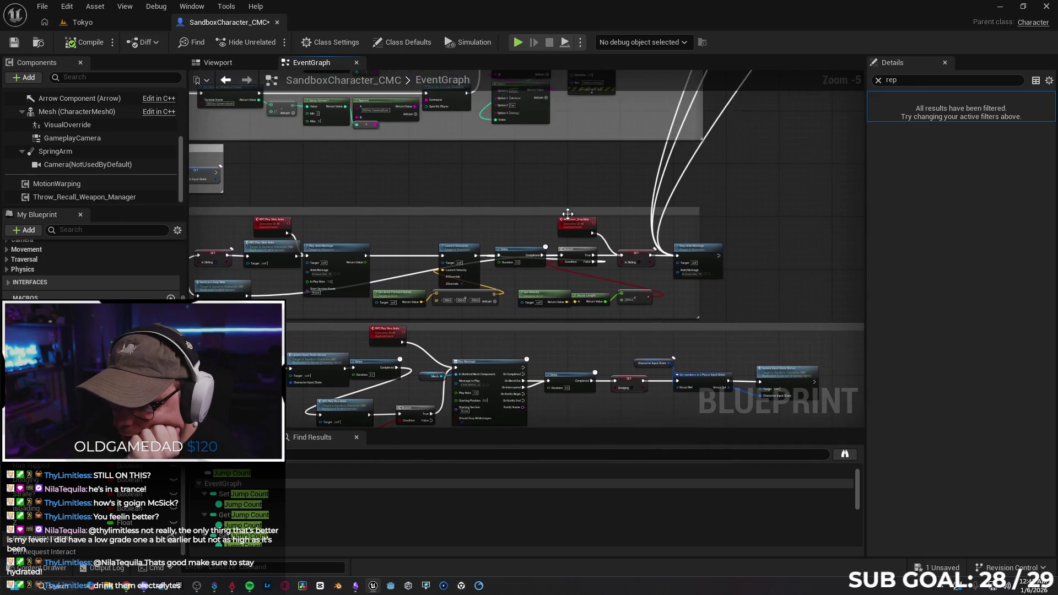
scroll(566, 218, "down", 1)
mouse_move(435, 158)
left_mouse_down()
mouse_move(623, 346)
mouse_move(611, 410)
left_mouse_up()
mouse_move(534, 233)
left_mouse_down()
mouse_move(550, 288)
mouse_move(545, 408)
left_mouse_up()
left_click_drag(557, 180, 589, 354)
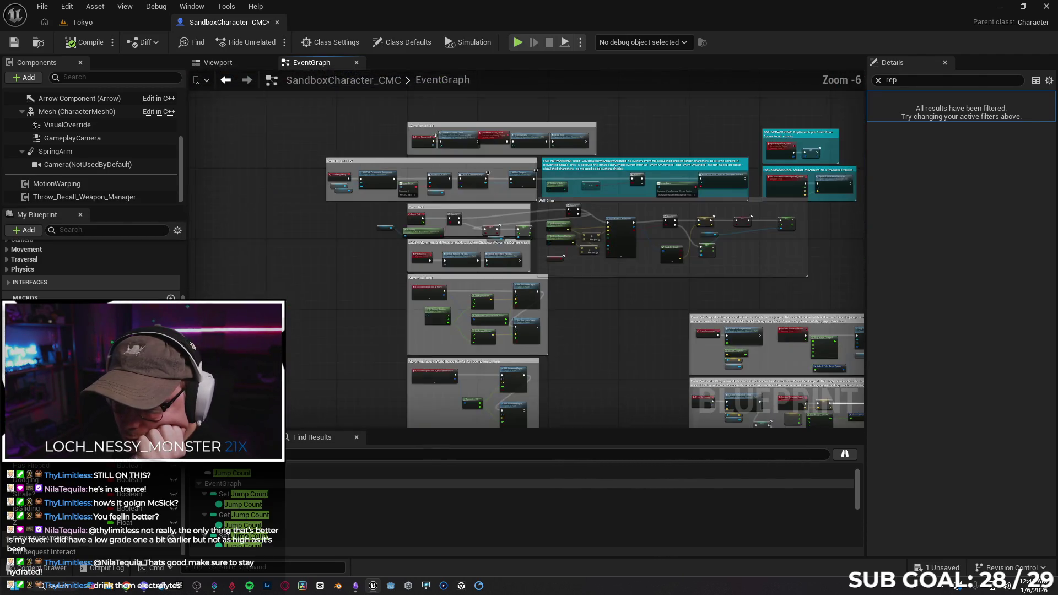
scroll(589, 353, "down", 1)
mouse_move(632, 284)
left_mouse_down()
mouse_move(534, 287)
mouse_move(702, 281)
mouse_move(573, 301)
mouse_move(566, 288)
mouse_move(521, 278)
left_mouse_up()
scroll(534, 292, "up", 1)
scroll(540, 303, "up", 1)
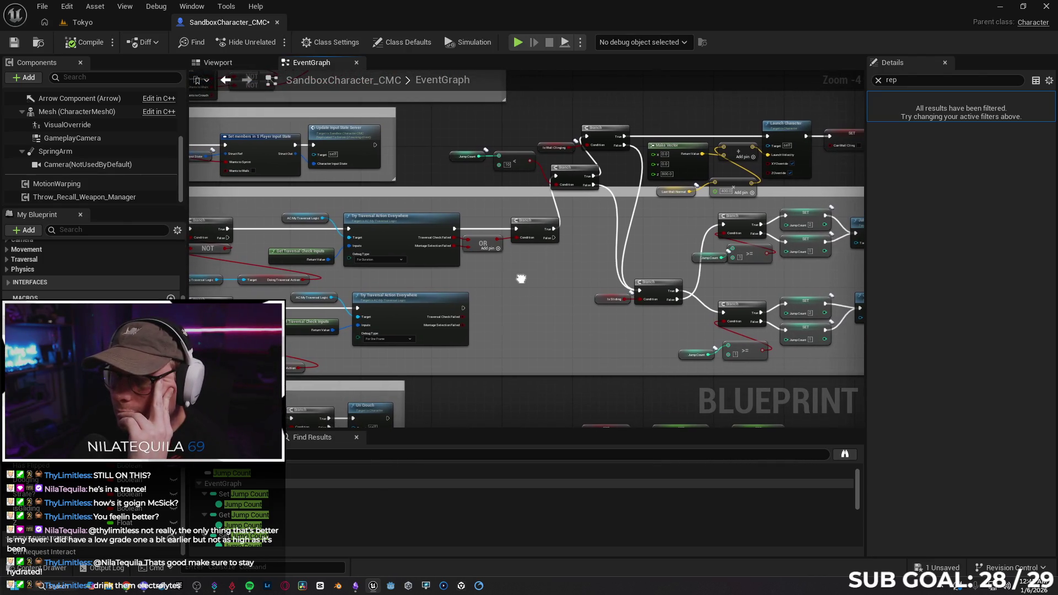
Step: Clear the Details search filter, save SandboxCharacter_CMC, and bring the Gemini chat back up
left_click(879, 81)
mouse_move(581, 260)
left_mouse_down()
mouse_move(831, 237)
mouse_move(557, 256)
mouse_move(567, 277)
mouse_move(536, 281)
left_mouse_up()
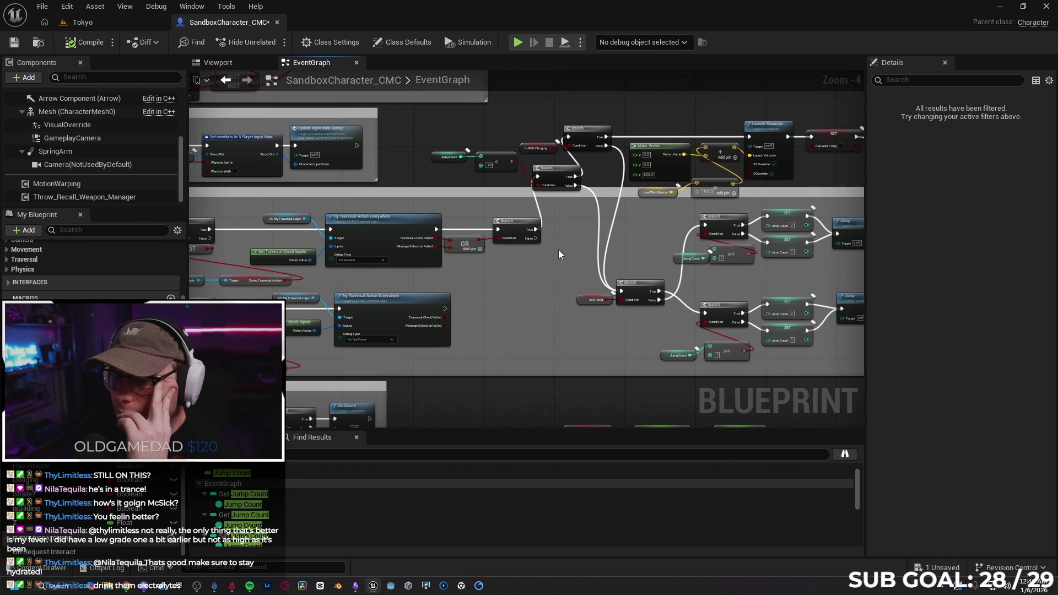
mouse_move(558, 272)
left_mouse_down()
mouse_move(405, 266)
mouse_move(431, 270)
left_mouse_up()
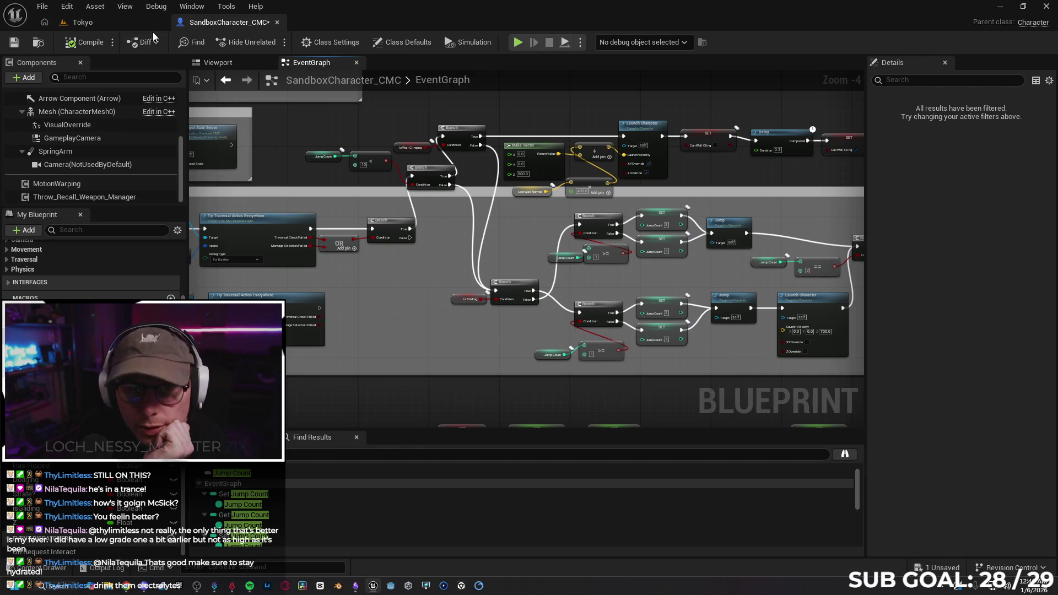
left_click(13, 42)
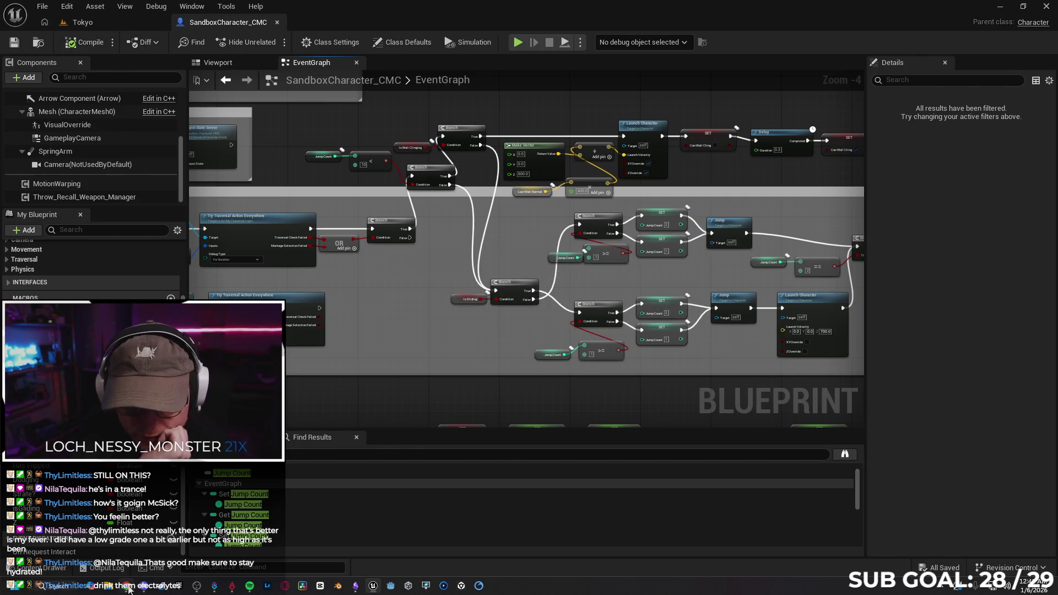
left_click(128, 585)
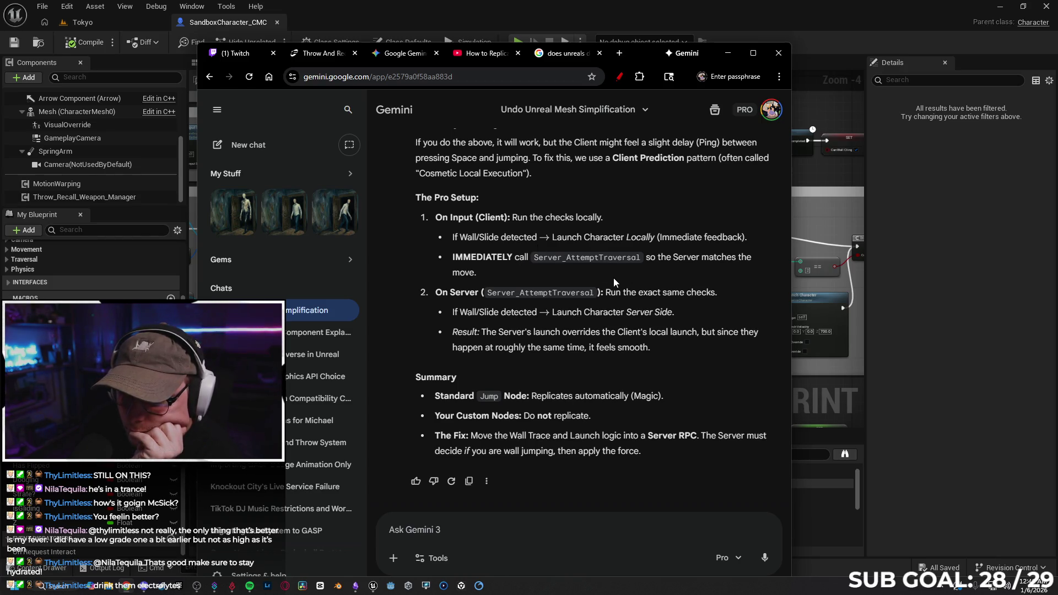
scroll(613, 278, "up", 2)
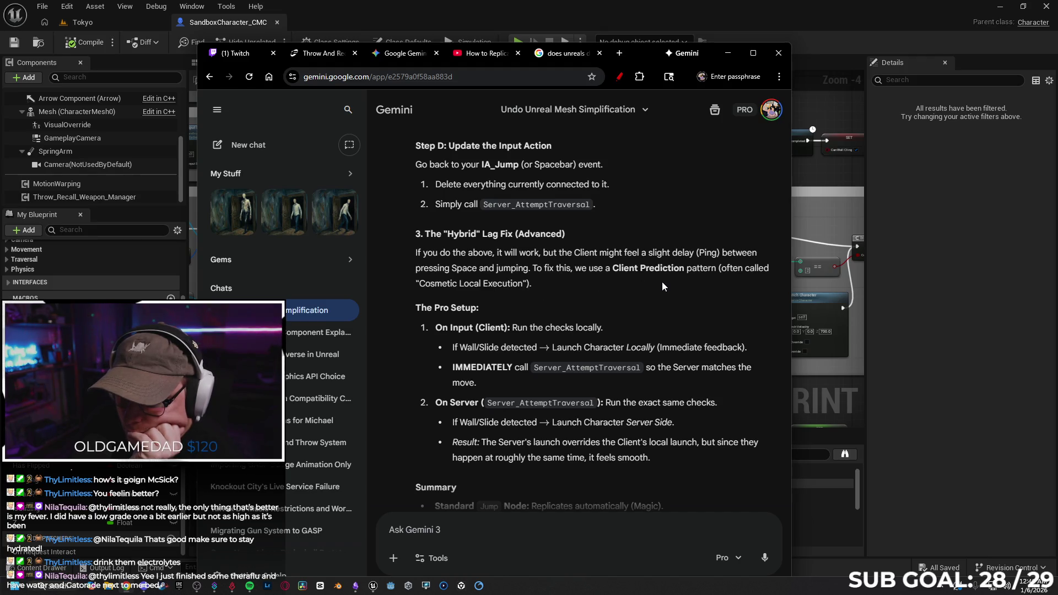
scroll(573, 277, "down", 1)
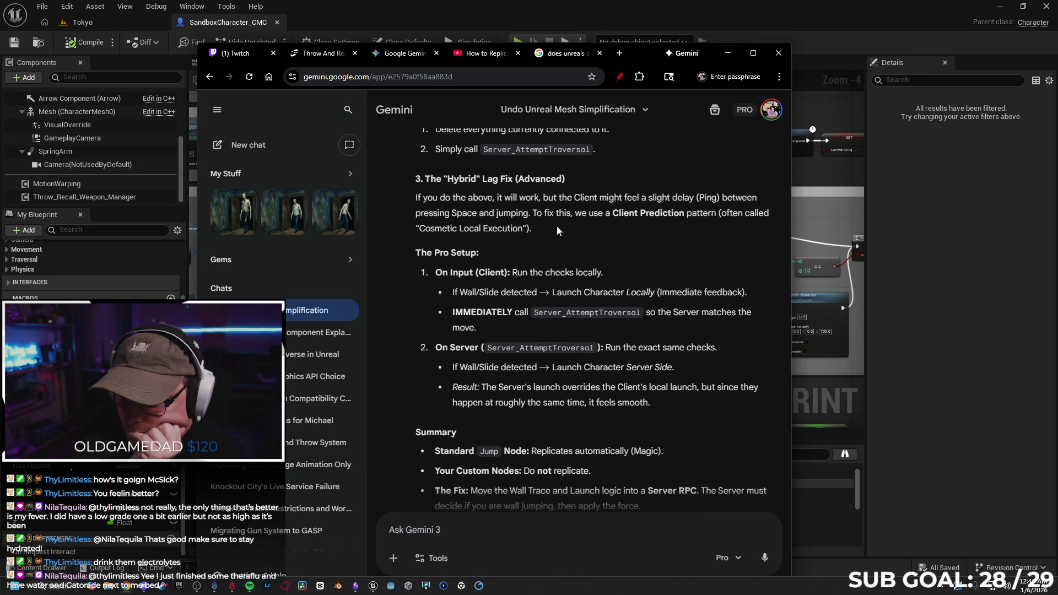
scroll(571, 231, "down", 1)
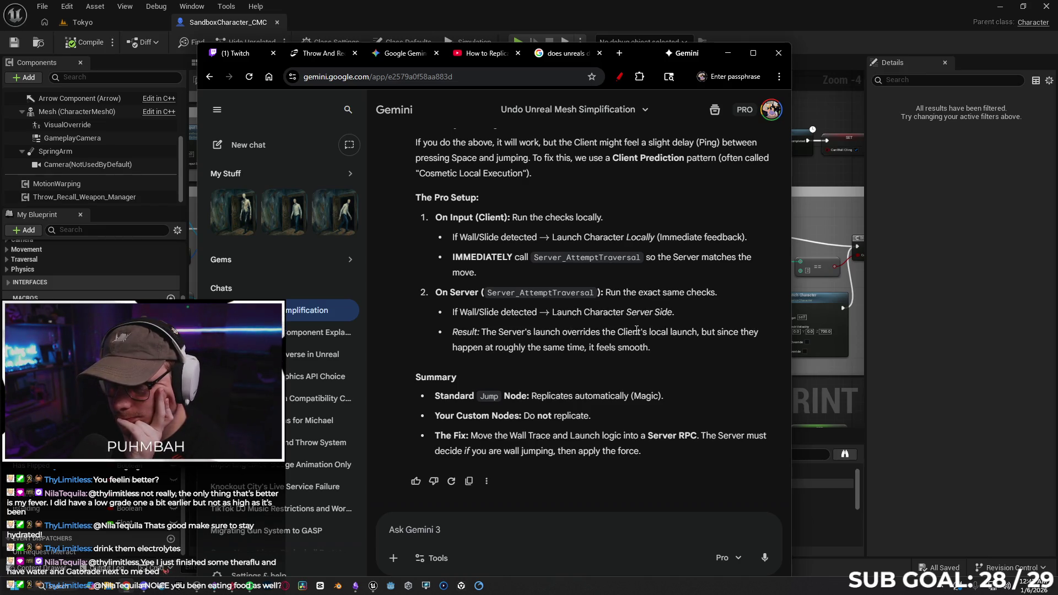
Step: Minimize Chrome and pan the event graph over to the Event Tick and Wall Cling comment boxes
left_click(725, 54)
left_click_drag(651, 199, 625, 224)
left_click_drag(471, 159, 537, 158)
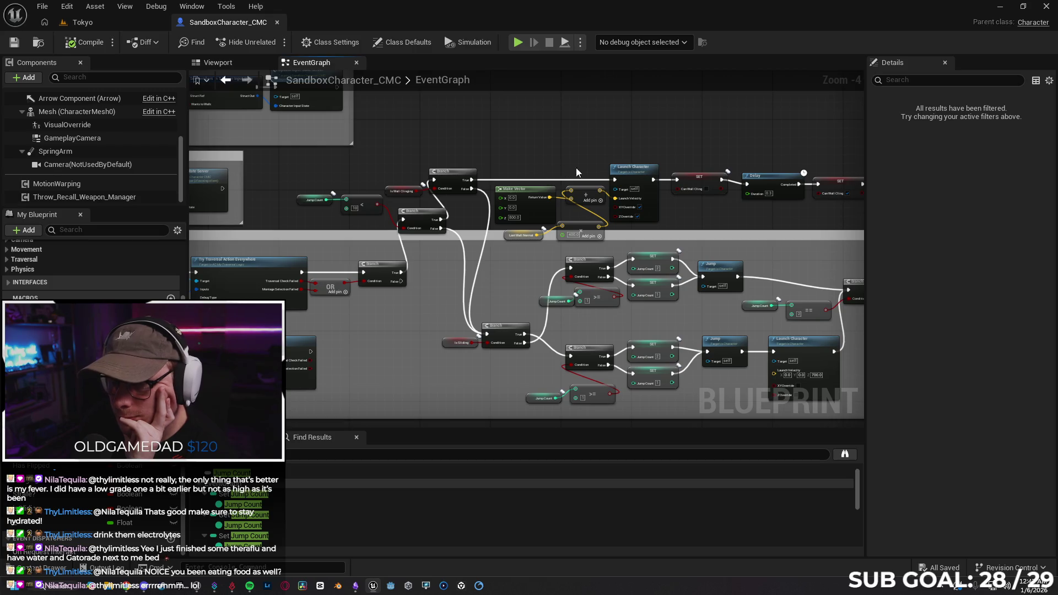
mouse_move(690, 224)
left_mouse_down()
mouse_move(723, 204)
mouse_move(749, 209)
left_mouse_up()
mouse_move(507, 257)
left_mouse_down()
mouse_move(524, 245)
mouse_move(547, 276)
mouse_move(583, 399)
left_mouse_up()
mouse_move(567, 234)
left_mouse_down()
mouse_move(597, 224)
mouse_move(638, 330)
mouse_move(642, 276)
mouse_move(634, 317)
mouse_move(614, 333)
mouse_move(584, 333)
left_mouse_up()
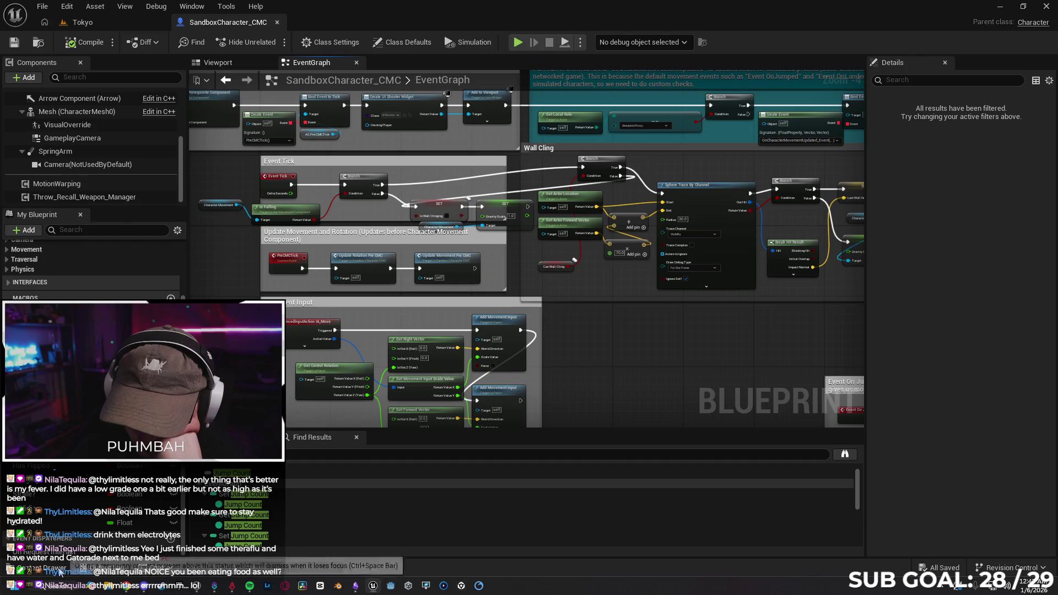
Step: Send Gemini 'The wall trace check that determines the wall jump is running off event tick'
left_click(126, 586)
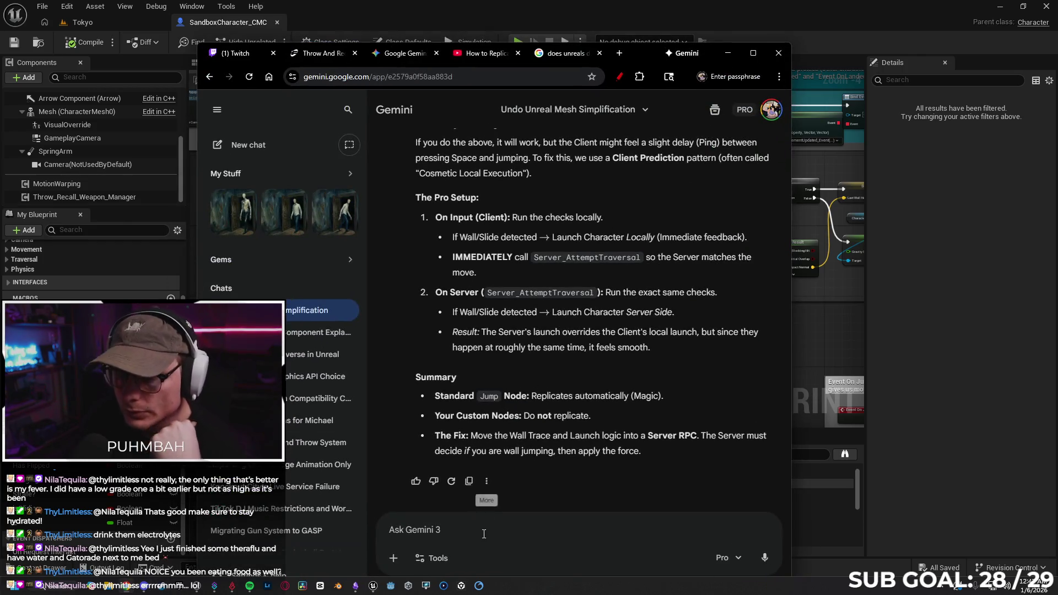
type("The ")
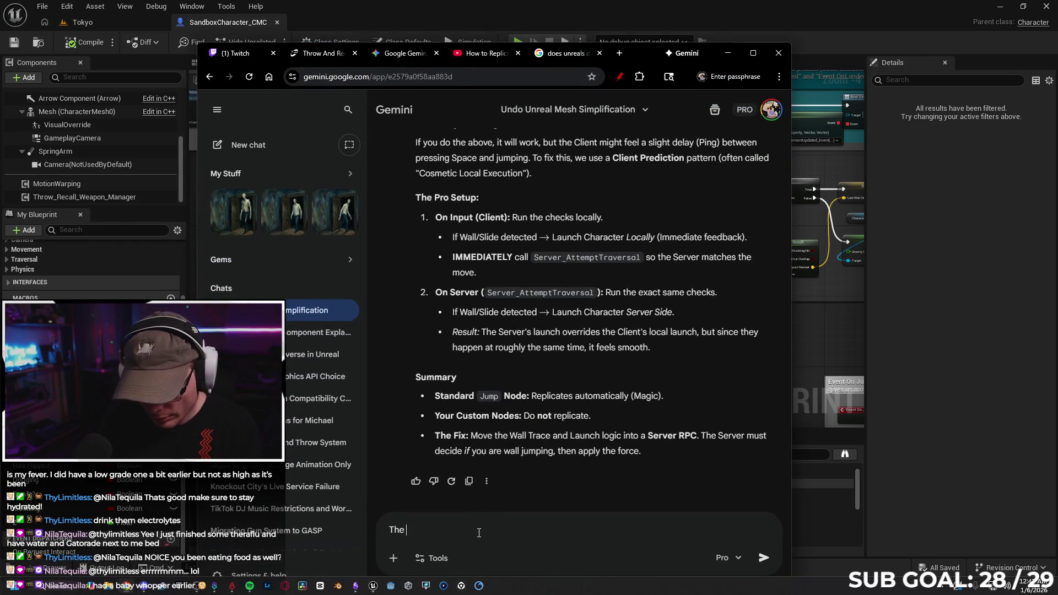
type("wall trace check that po")
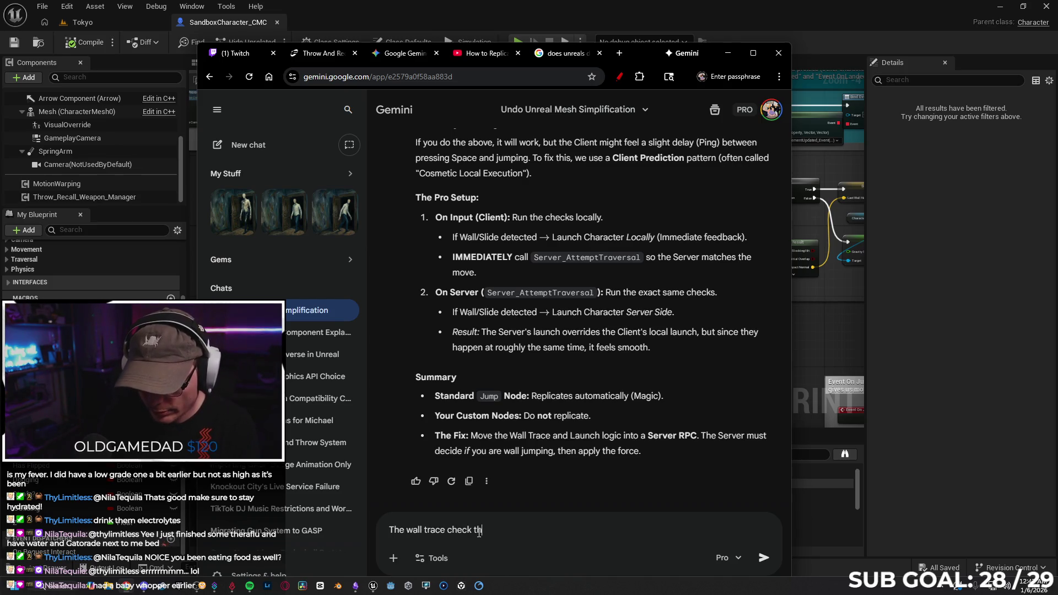
type("wers the wall")
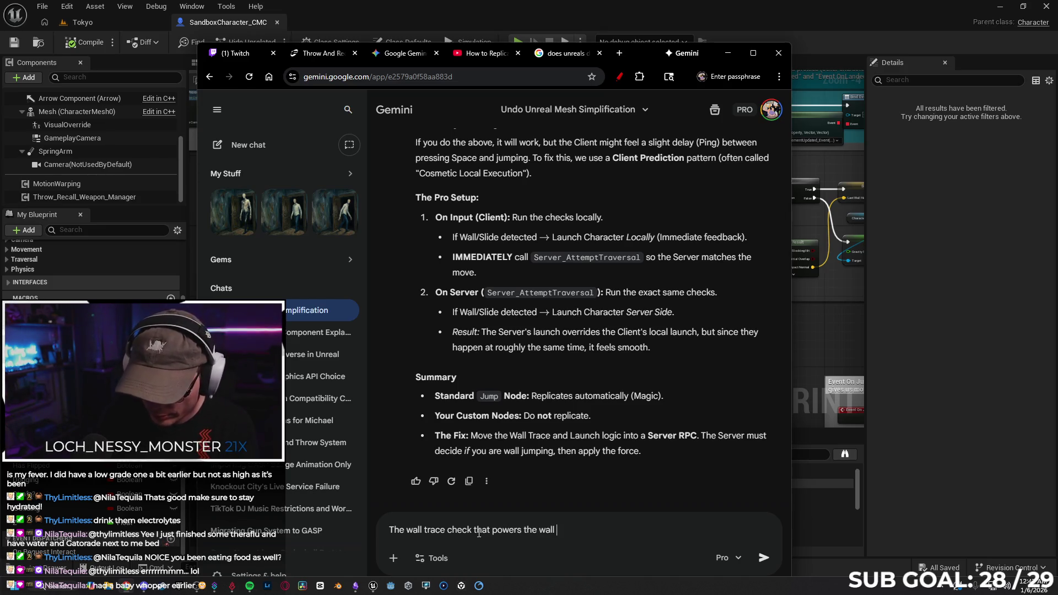
key("BackSpace")
key("BackSpace")
key("BackSpace")
type("determins the w")
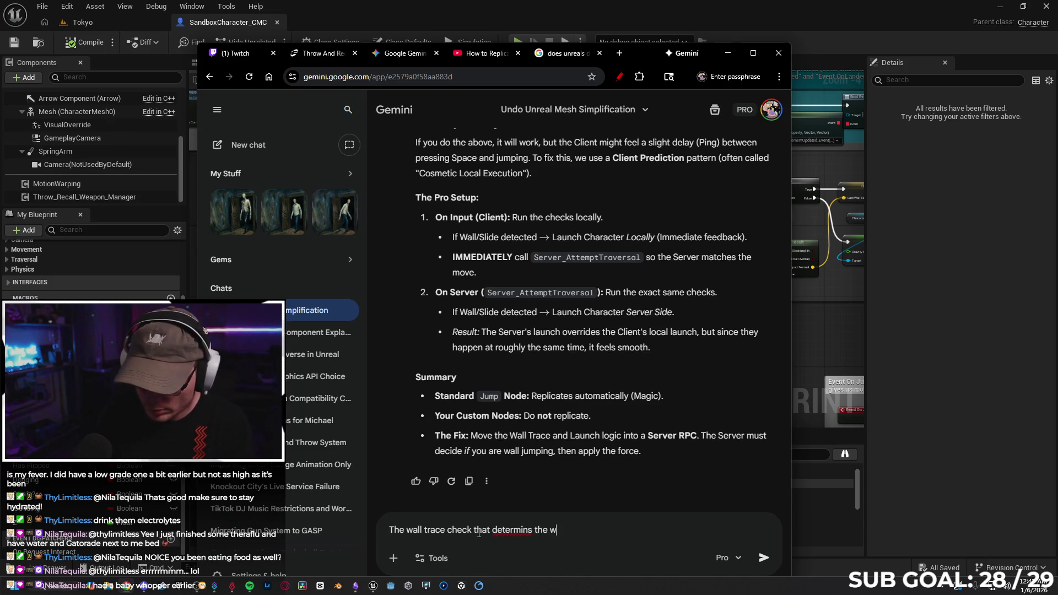
type("all jump is running off eventy")
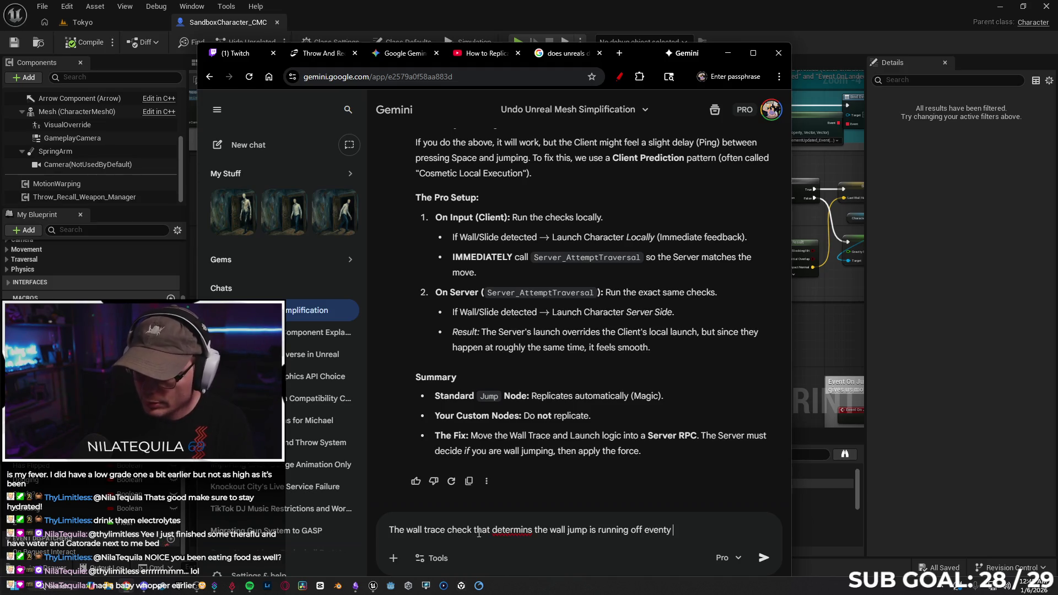
key("BackSpace")
key("BackSpace")
type("tick")
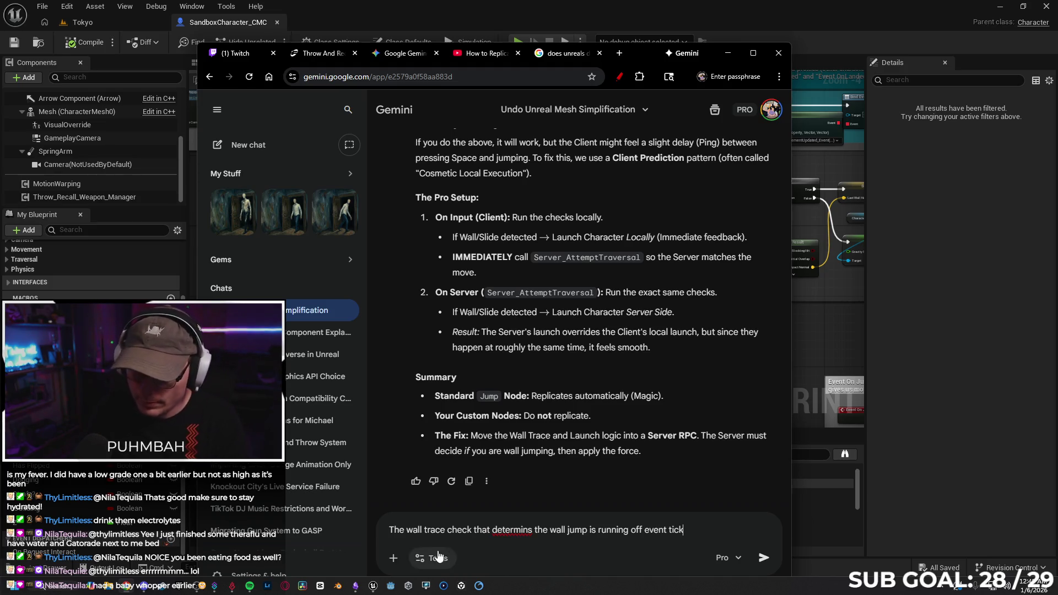
right_click(507, 530)
left_click(551, 263)
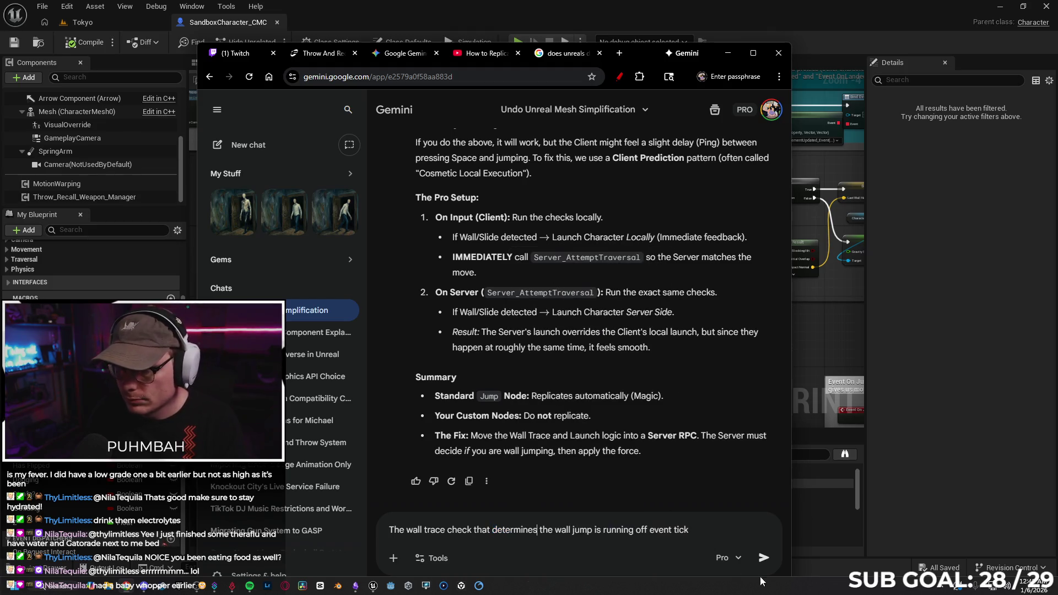
left_click(763, 558)
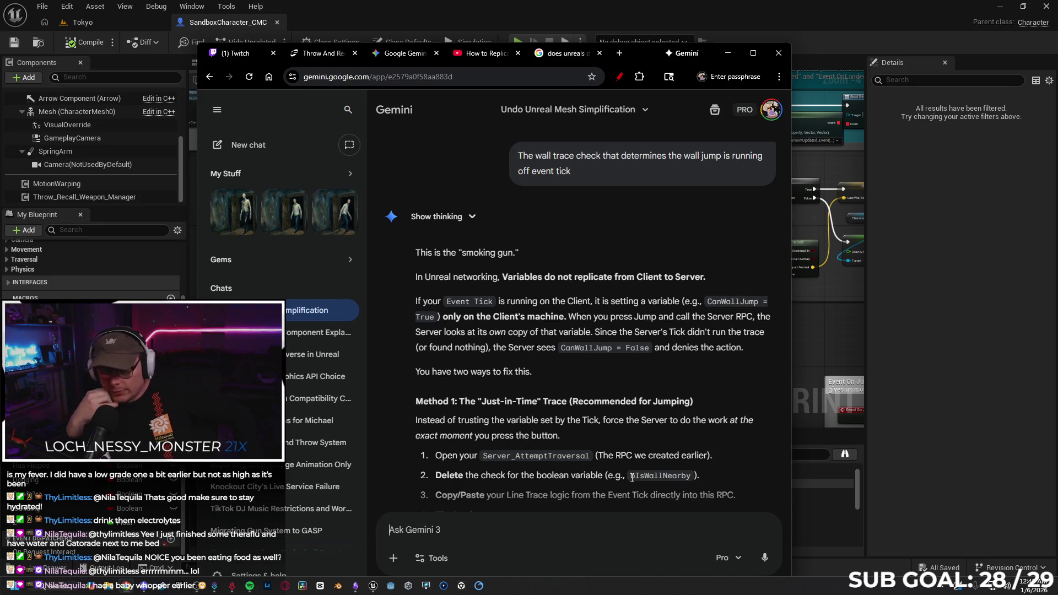
Step: Read Gemini's Just-in-Time Trace and Server Tick fixes, then move the browser down to reveal the graph
scroll(628, 339, "down", 2)
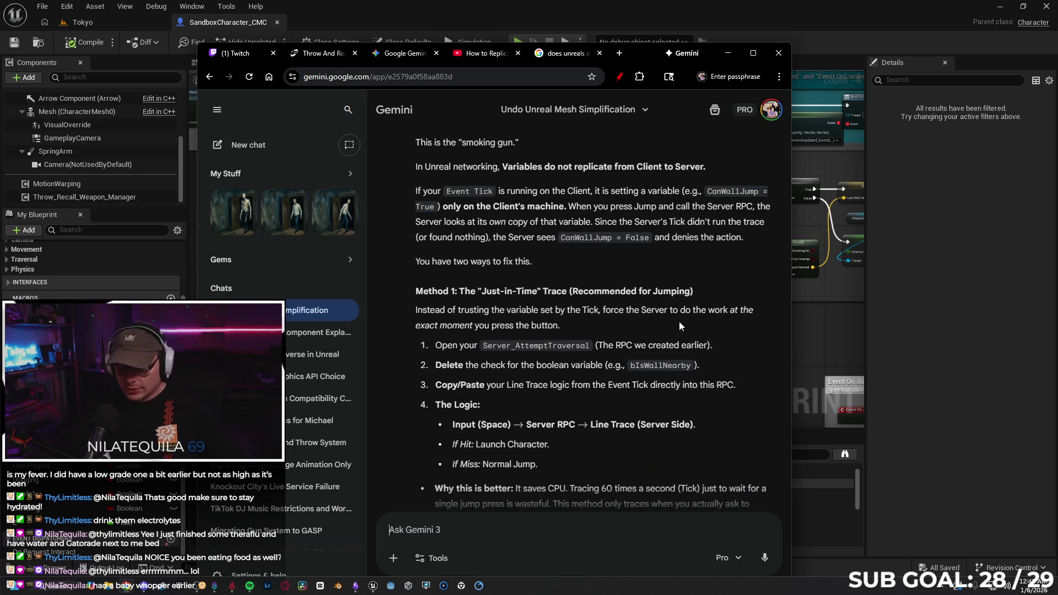
scroll(718, 306, "down", 1)
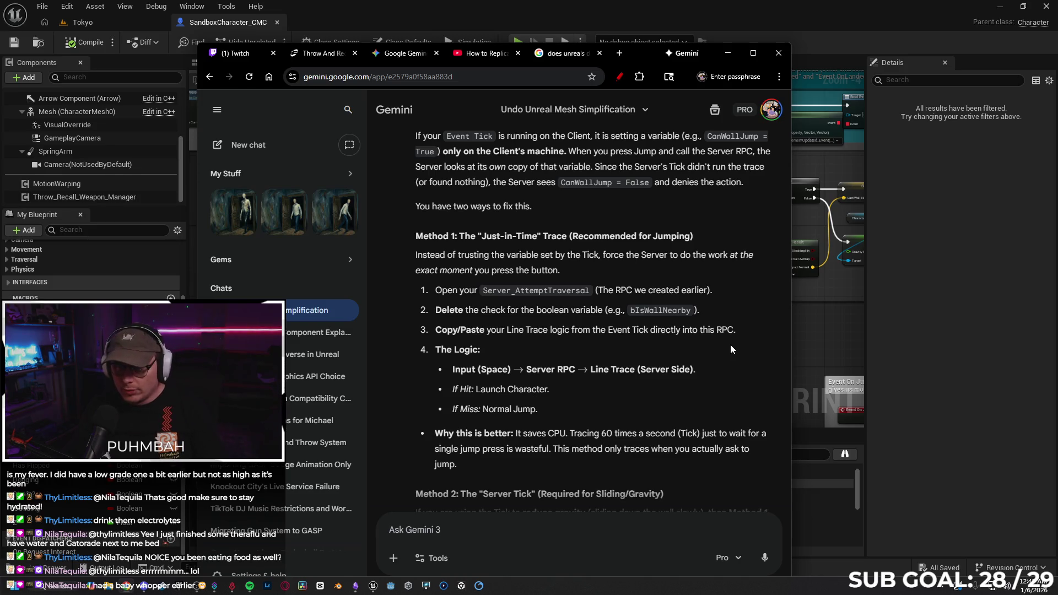
scroll(728, 312, "down", 1)
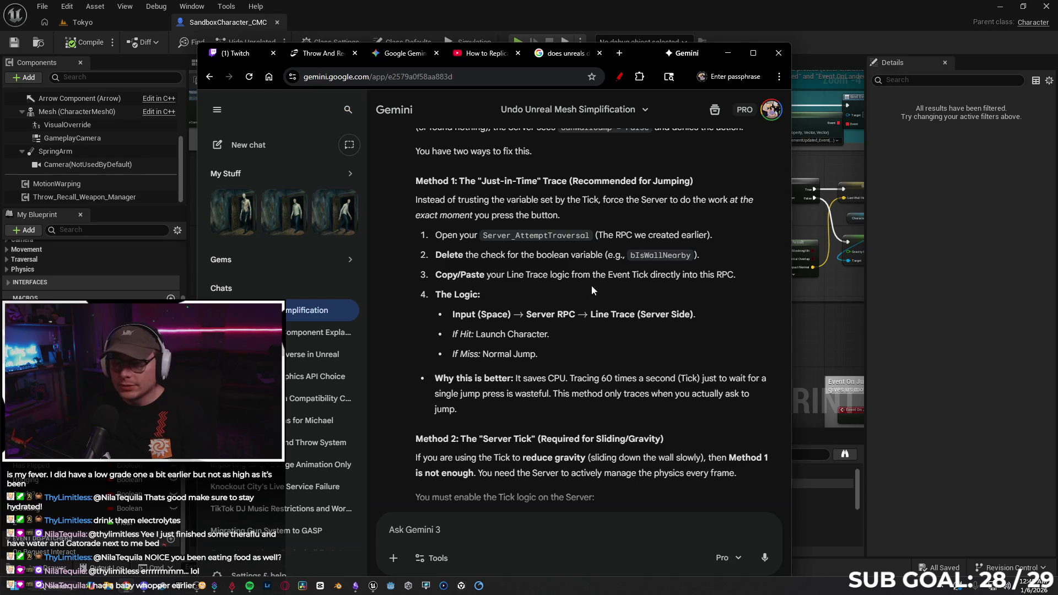
mouse_move(641, 57)
left_mouse_down()
mouse_move(420, 364)
mouse_move(525, 399)
mouse_move(499, 392)
left_mouse_up()
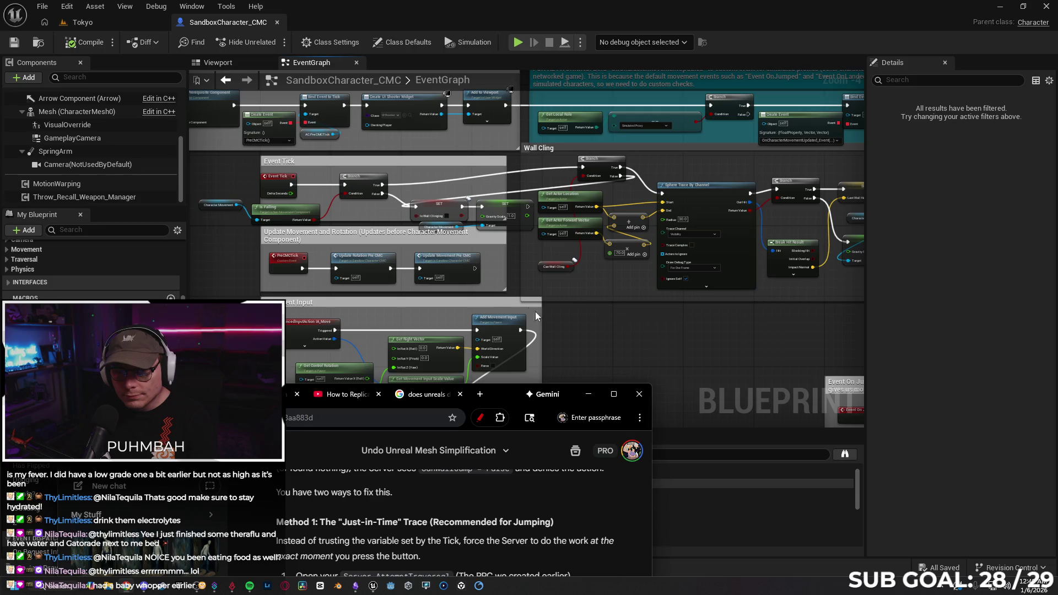
Step: Pan the Wall Cling graph, then bring the Gemini chat back to the centre of the screen
mouse_move(631, 321)
left_mouse_down()
mouse_move(432, 303)
mouse_move(397, 312)
mouse_move(402, 331)
mouse_move(614, 318)
mouse_move(597, 348)
mouse_move(638, 349)
left_mouse_up()
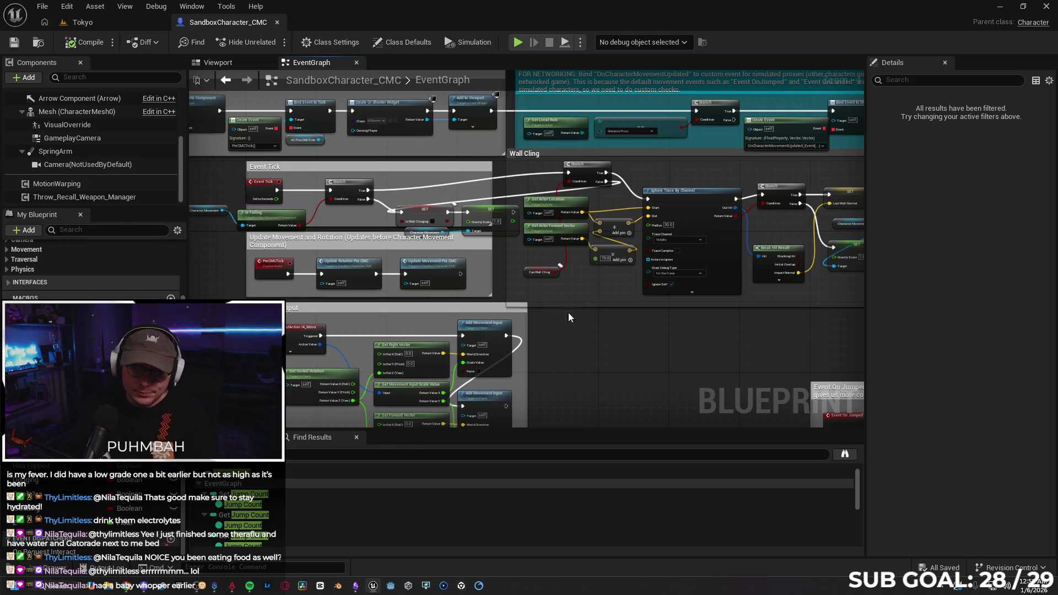
left_click(136, 587)
mouse_move(483, 395)
left_mouse_down()
mouse_move(471, 267)
mouse_move(647, 141)
left_mouse_up()
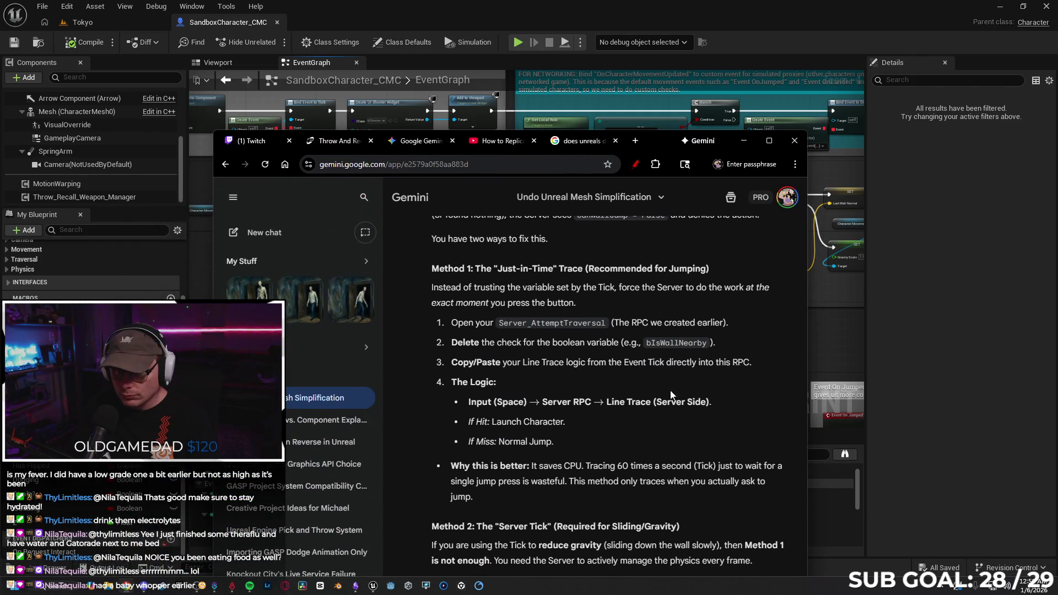
Step: Scroll Gemini's reply to the Switch Has Authority pattern for Event Tick, then send the browser behind the editor
scroll(750, 320, "down", 2)
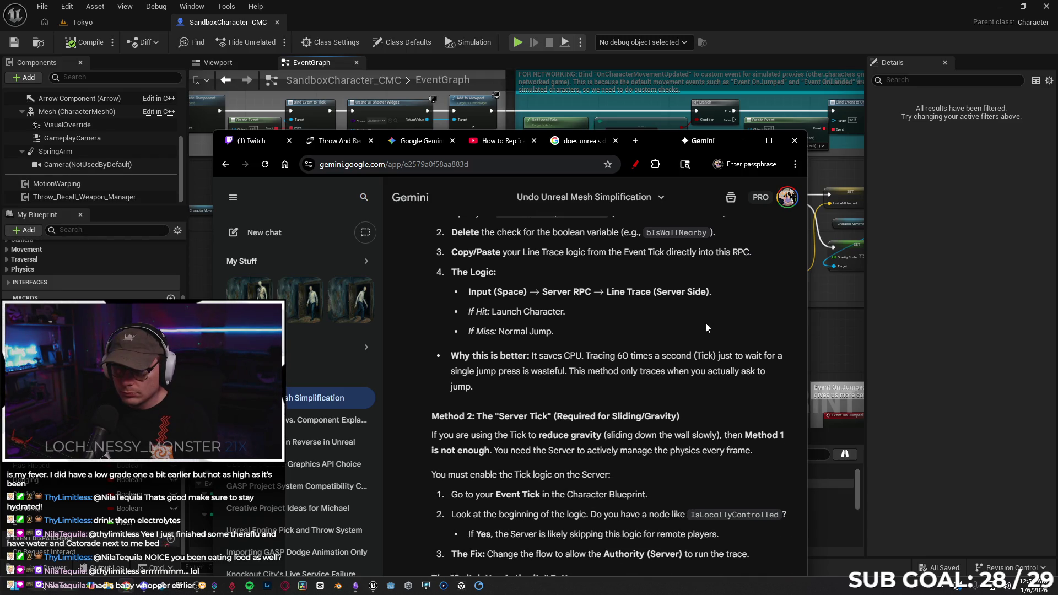
scroll(677, 326, "down", 1)
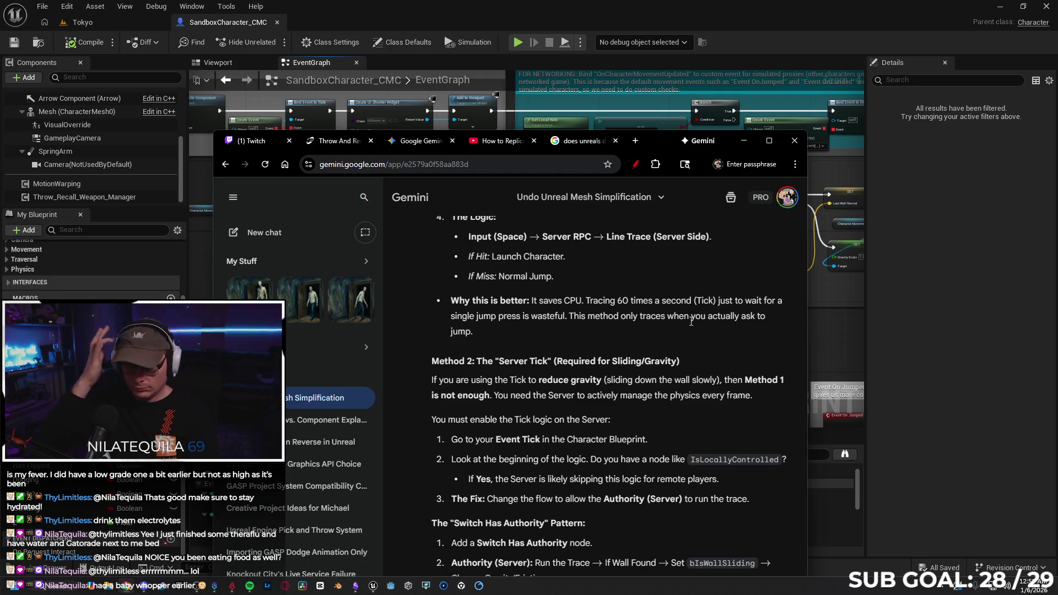
scroll(710, 325, "down", 1)
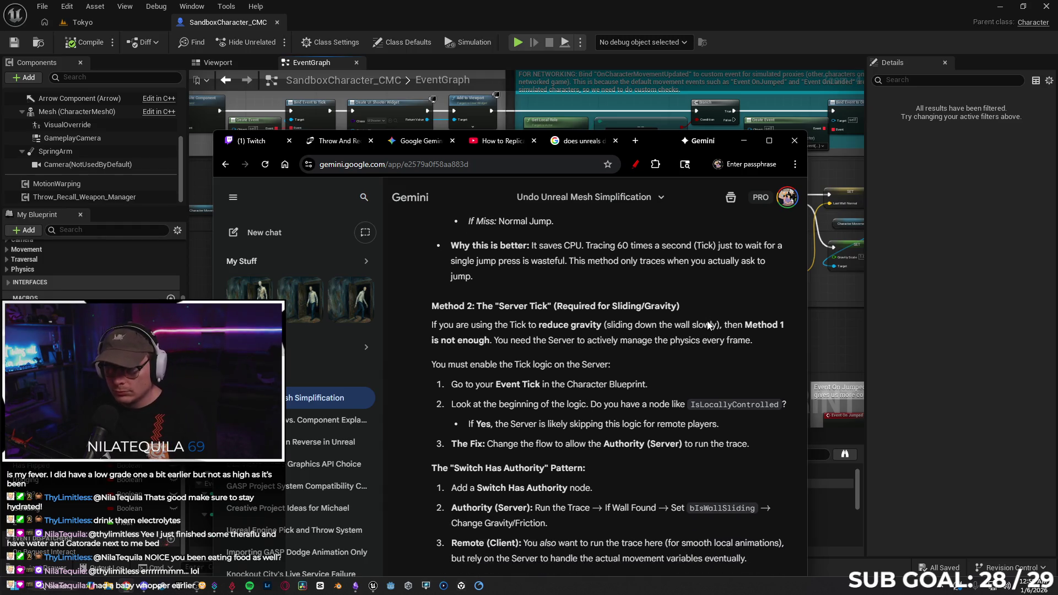
scroll(722, 343, "down", 2)
scroll(681, 320, "up", 1)
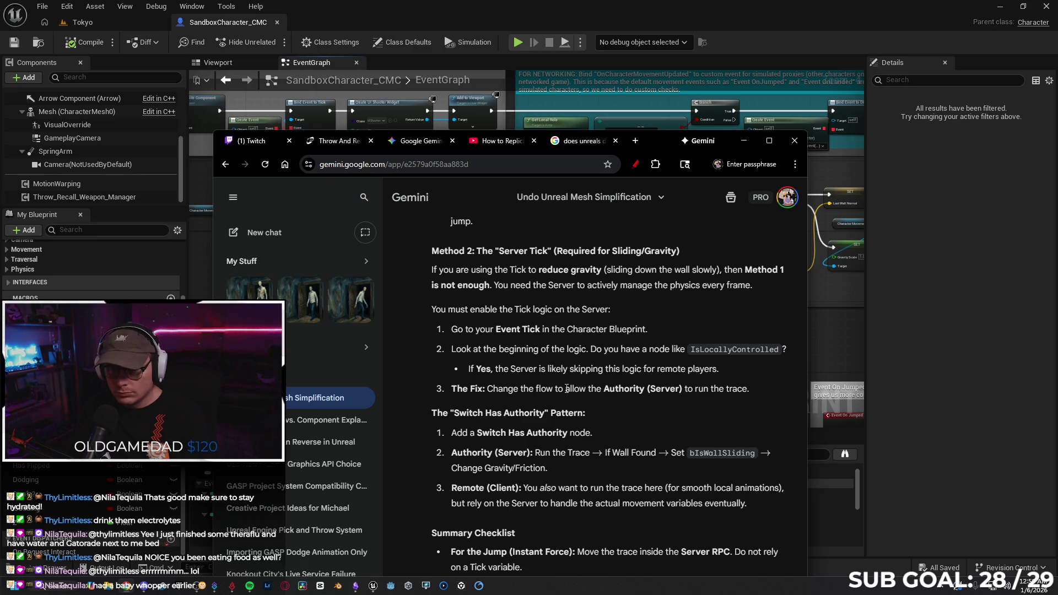
scroll(583, 383, "down", 1)
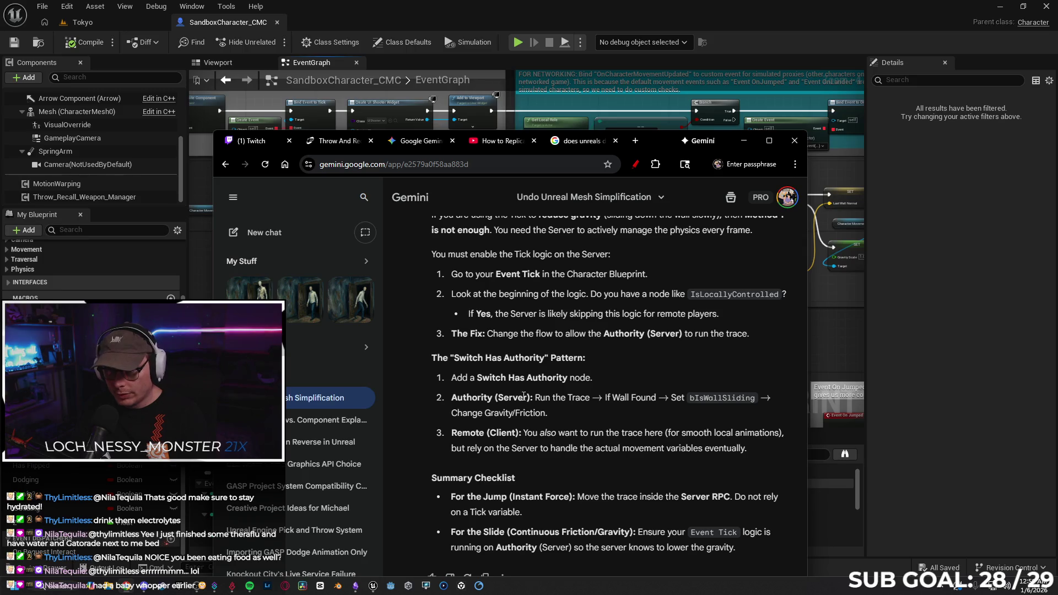
scroll(595, 402, "down", 1)
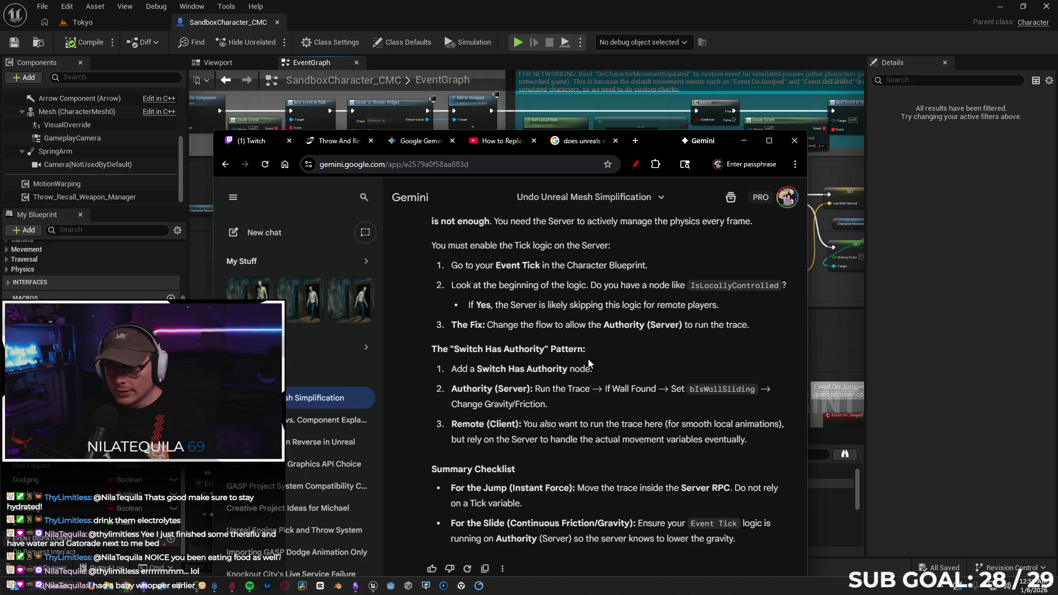
mouse_move(651, 143)
left_mouse_down()
mouse_move(676, 150)
mouse_move(696, 194)
left_mouse_up()
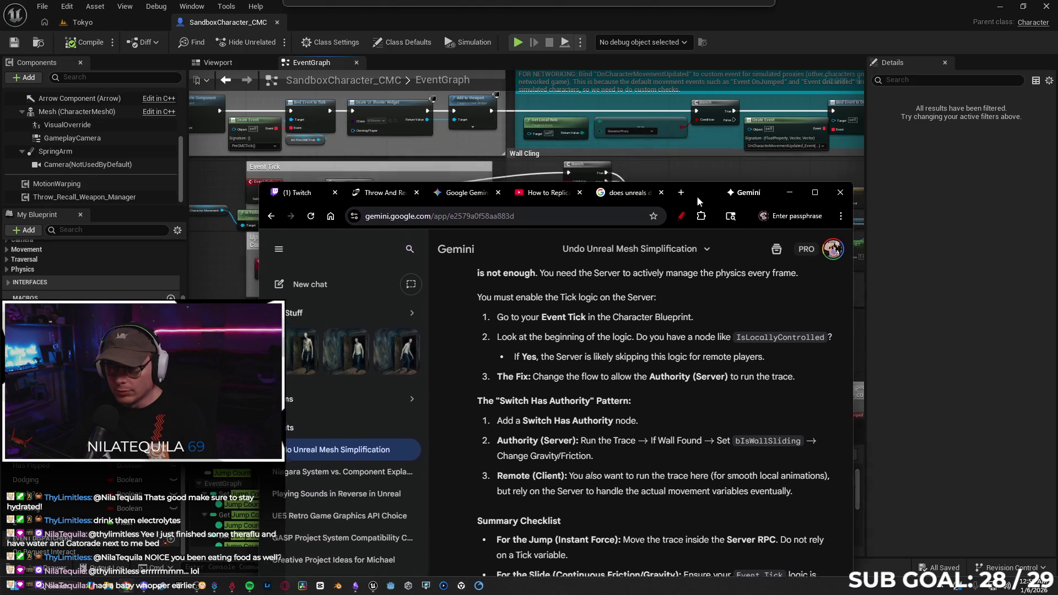
left_click(442, 184)
Step: Insert a Switch Has Authority node after Event Tick, aligned on the tick wire, then return to the Tokyo level
mouse_move(521, 140)
left_mouse_down()
mouse_move(544, 227)
mouse_move(463, 210)
mouse_move(510, 213)
left_mouse_up()
scroll(457, 220, "up", 4)
type("sw")
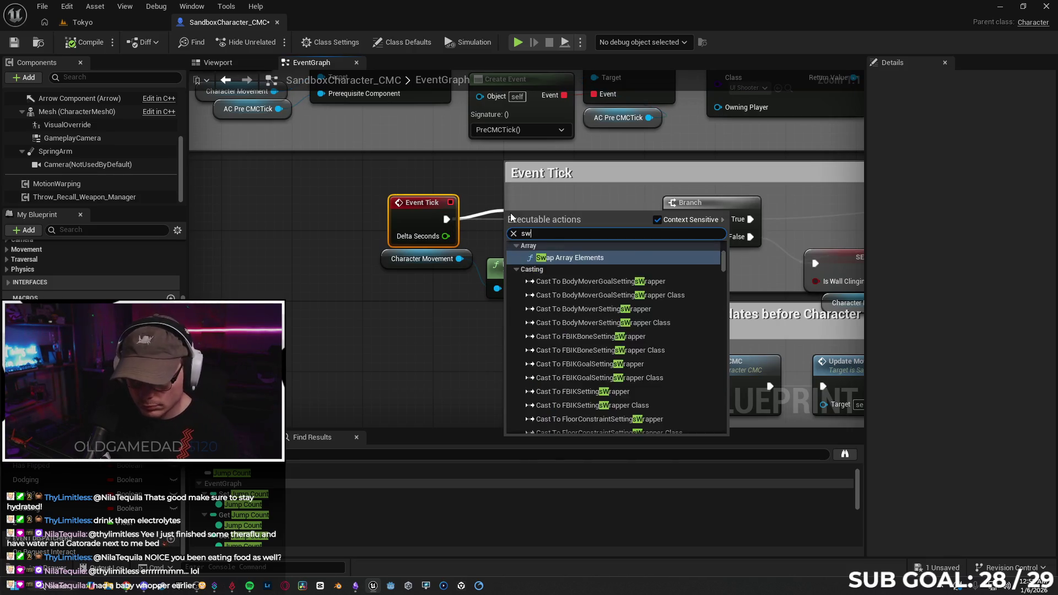
type("itch has")
key("Return")
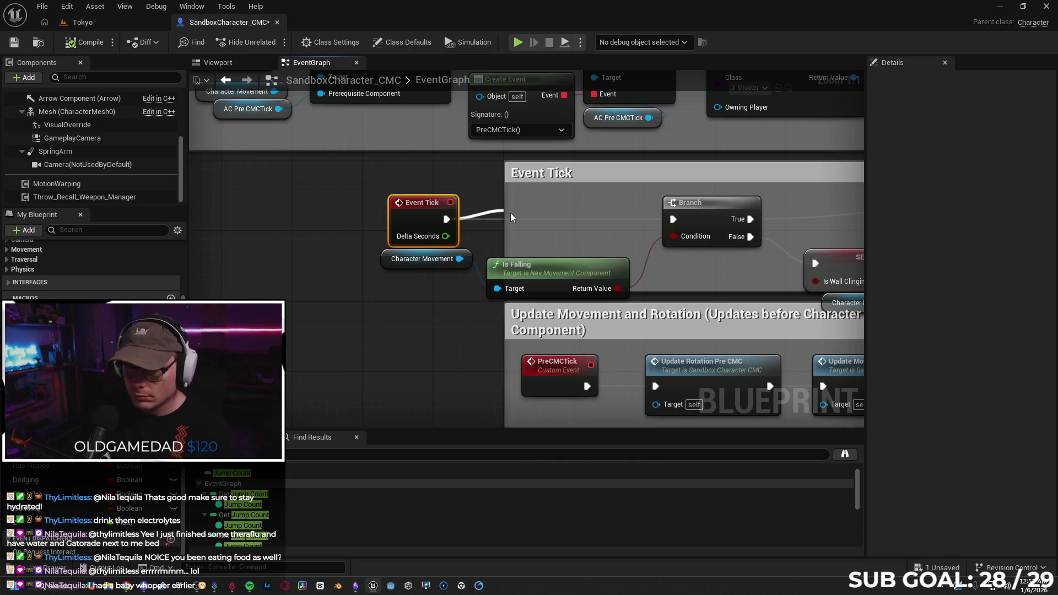
left_click_drag(546, 212, 545, 202)
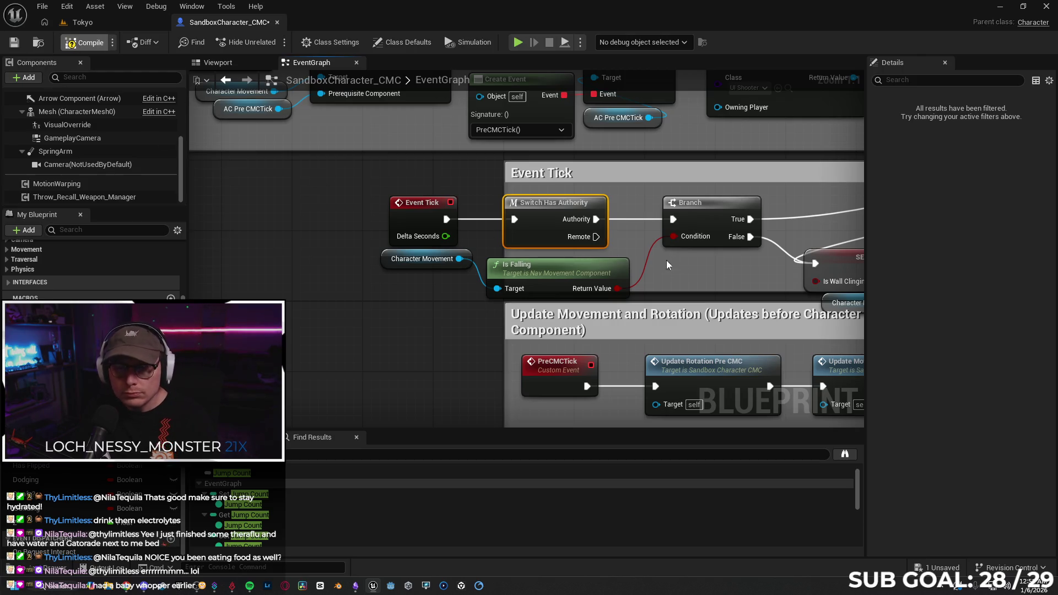
left_click(118, 25)
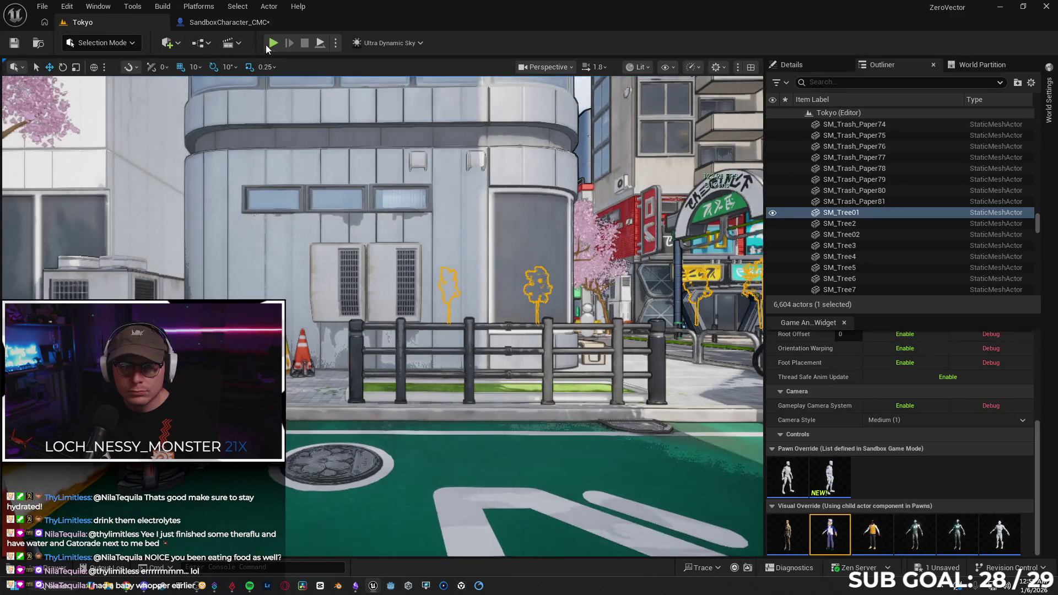
Step: Test wall clinging in a multiplayer session by jumping onto the wall, then stop and bring Gemini forward
key("alt+p")
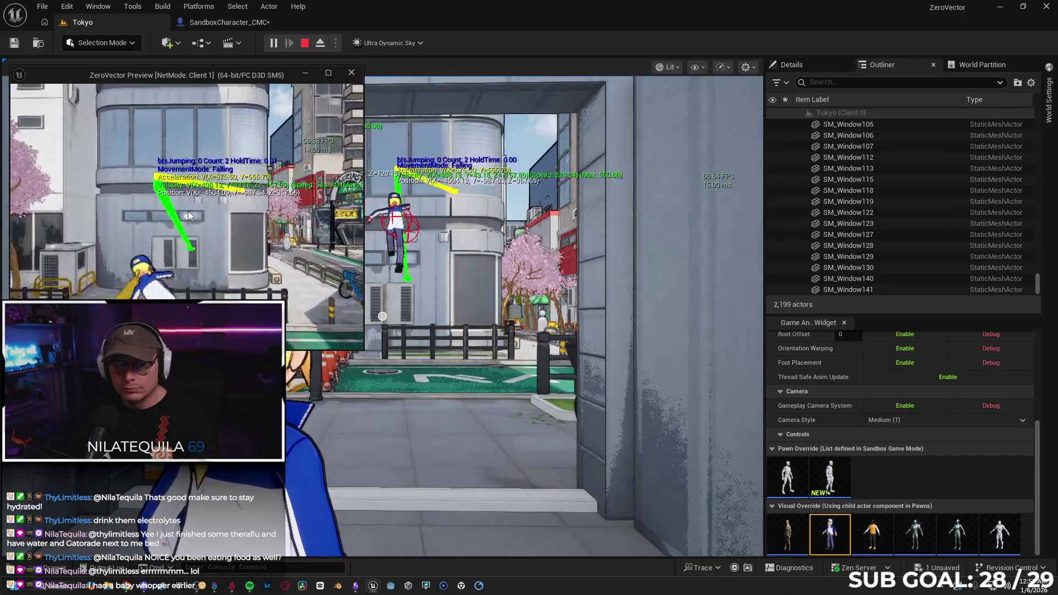
key("space")
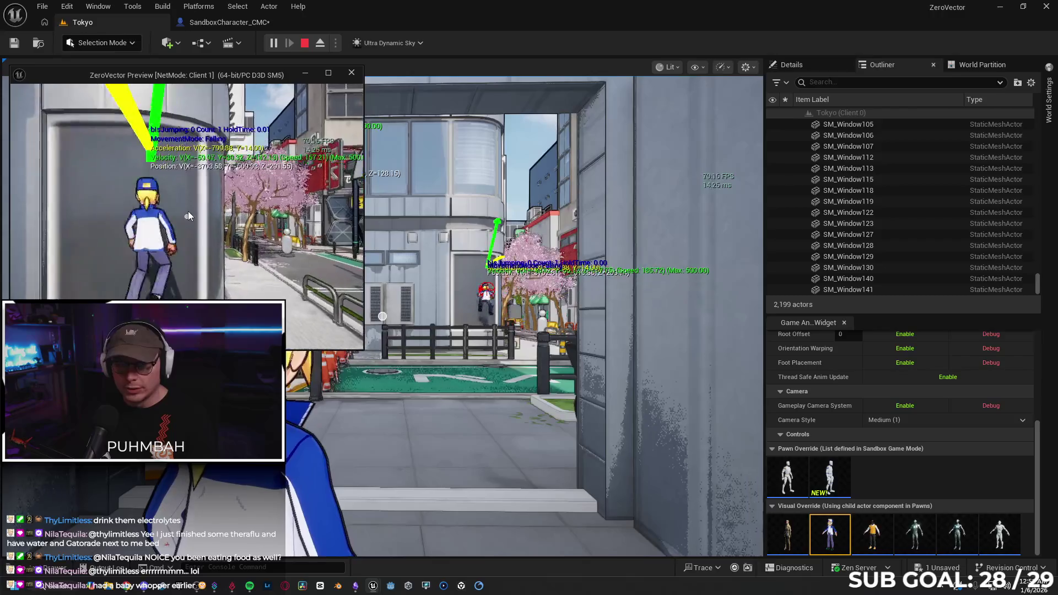
key("space")
key("space")
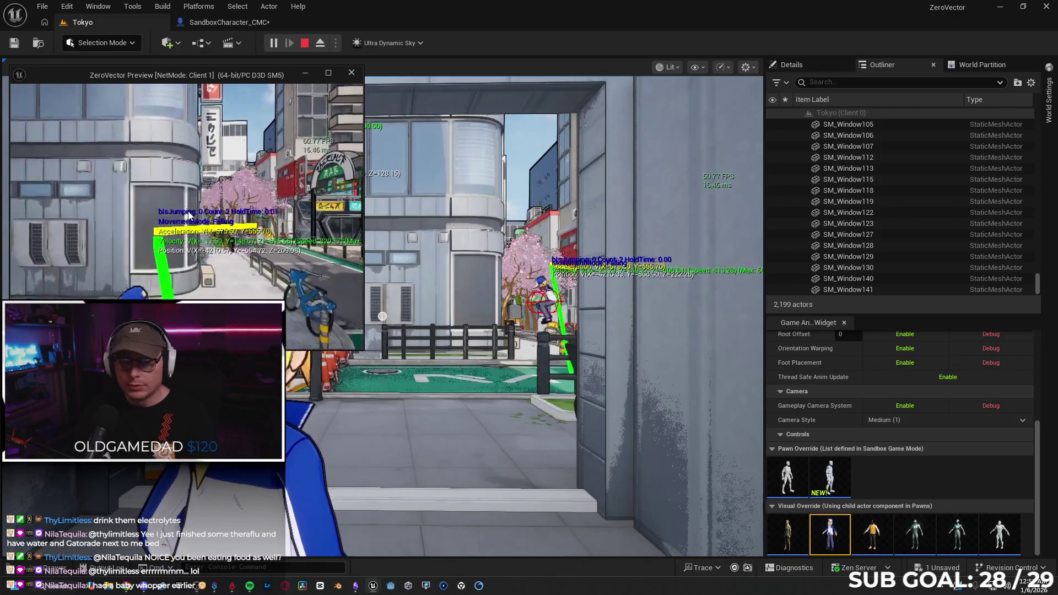
key("space")
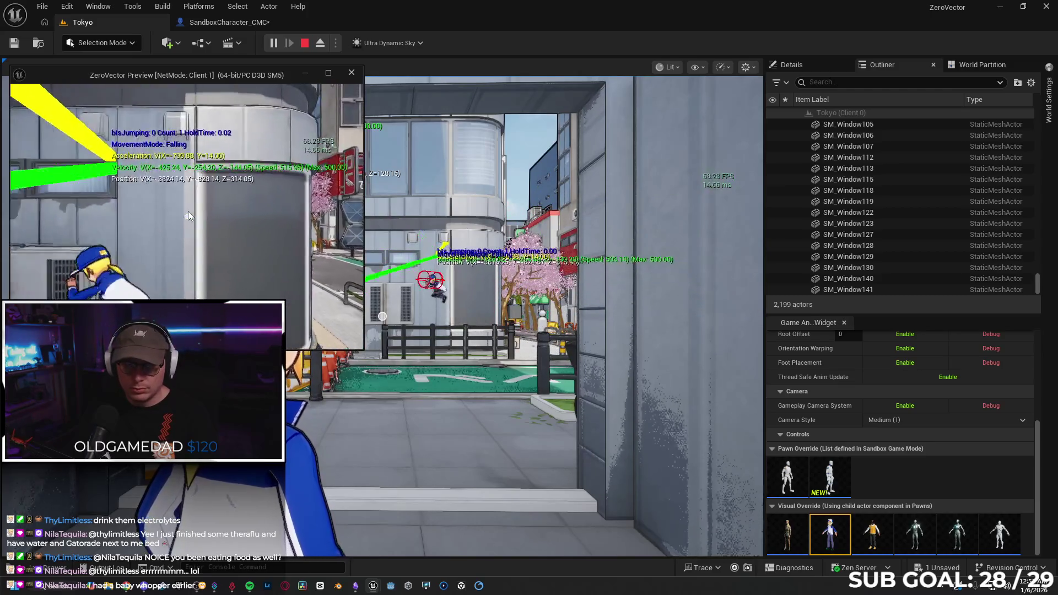
key("space")
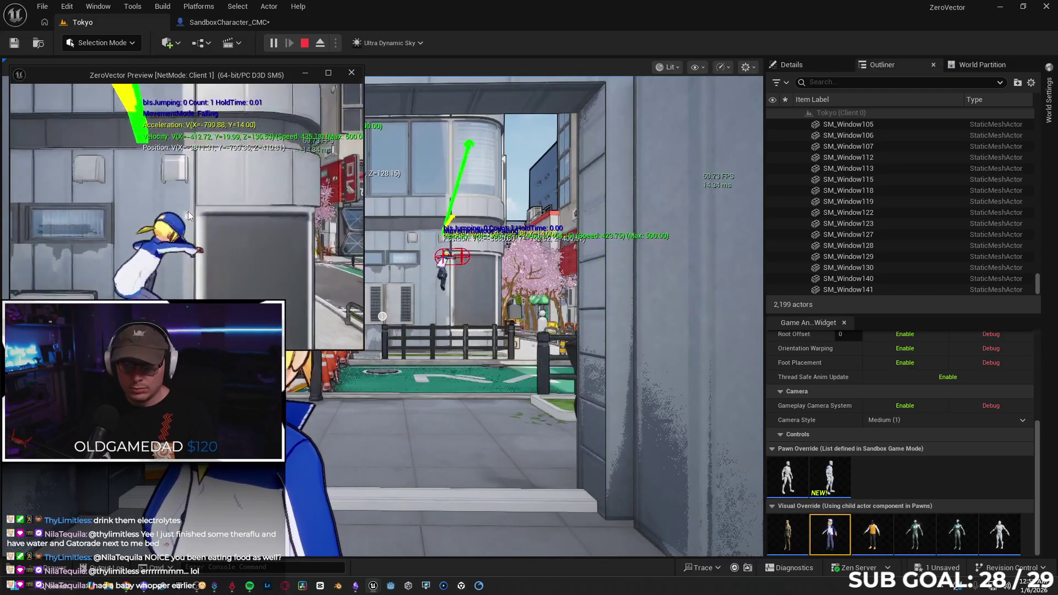
key("Escape")
left_click(128, 588)
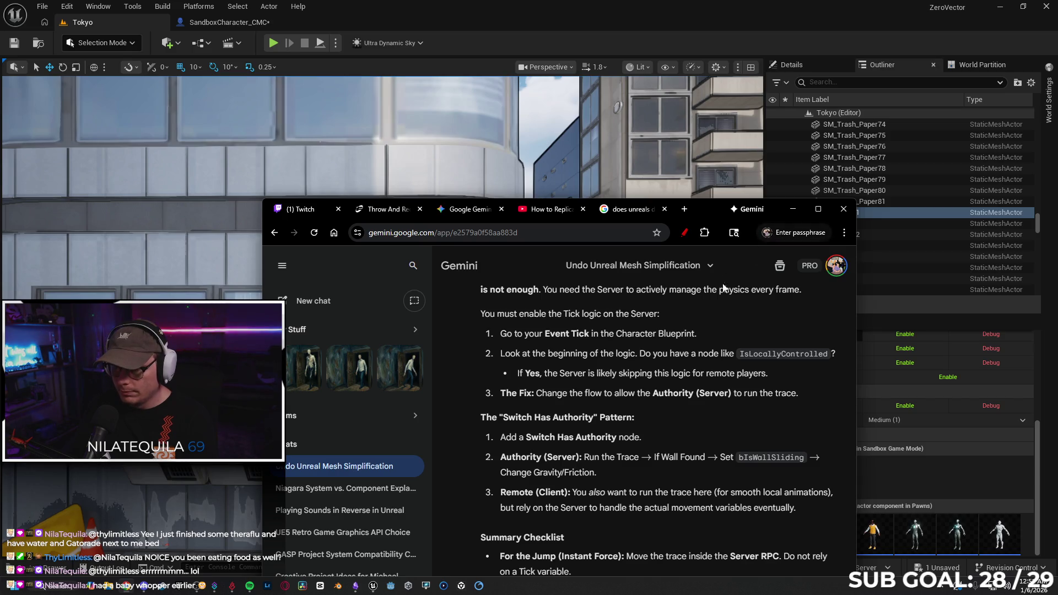
Step: Hide Gemini, compile SandboxCharacter_CMC, and start a multiplayer play session in the Tokyo level
left_click(793, 208)
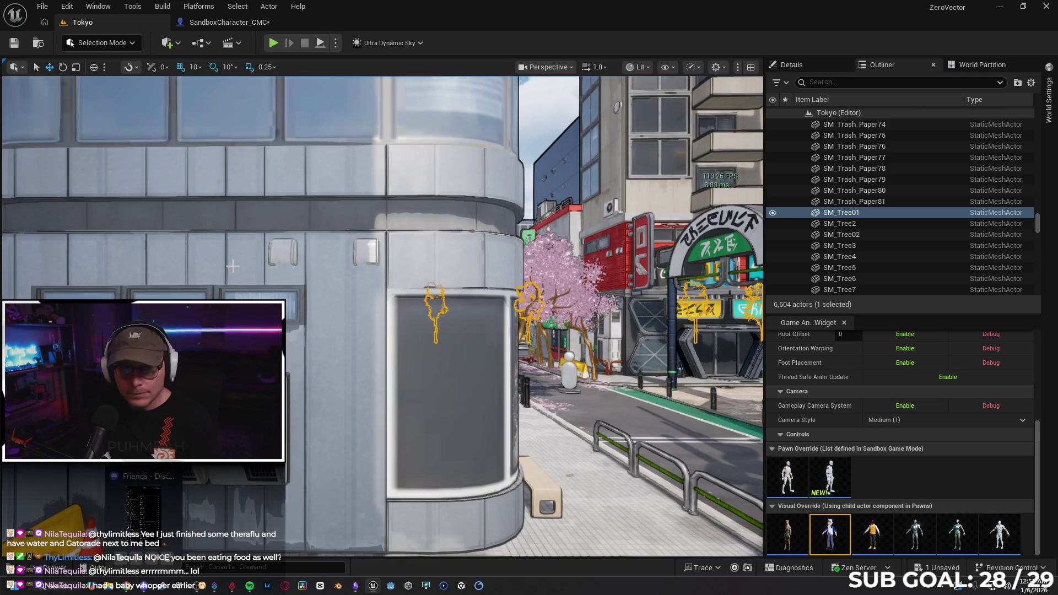
left_click(225, 23)
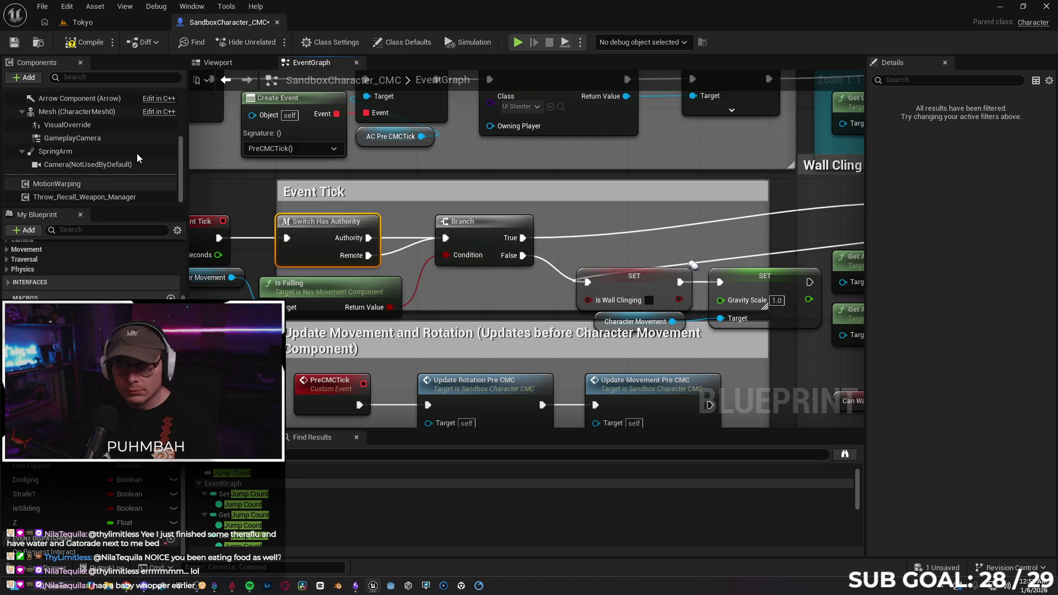
left_click(85, 42)
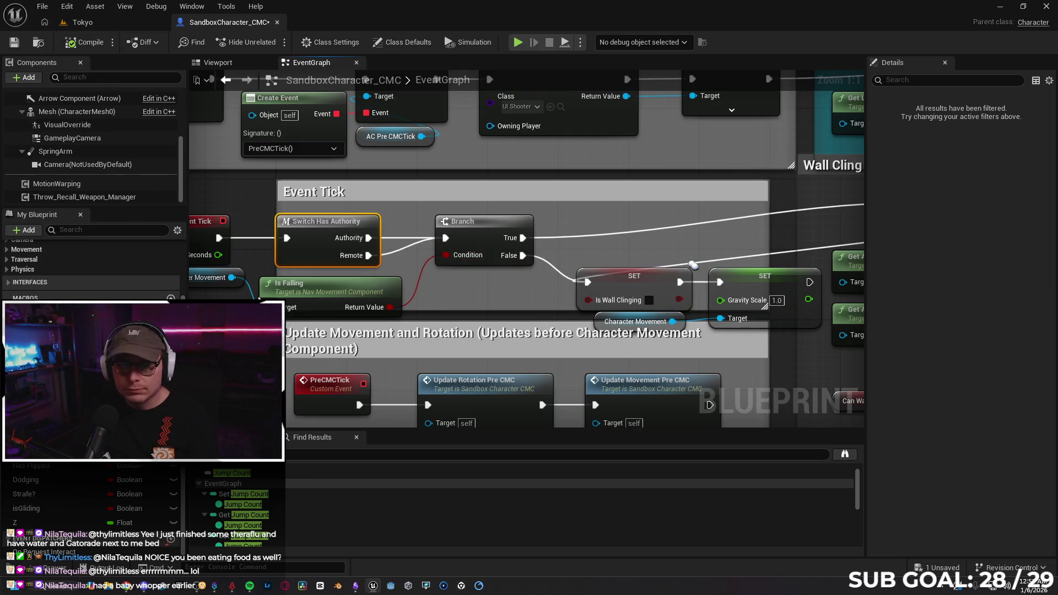
left_click(97, 21)
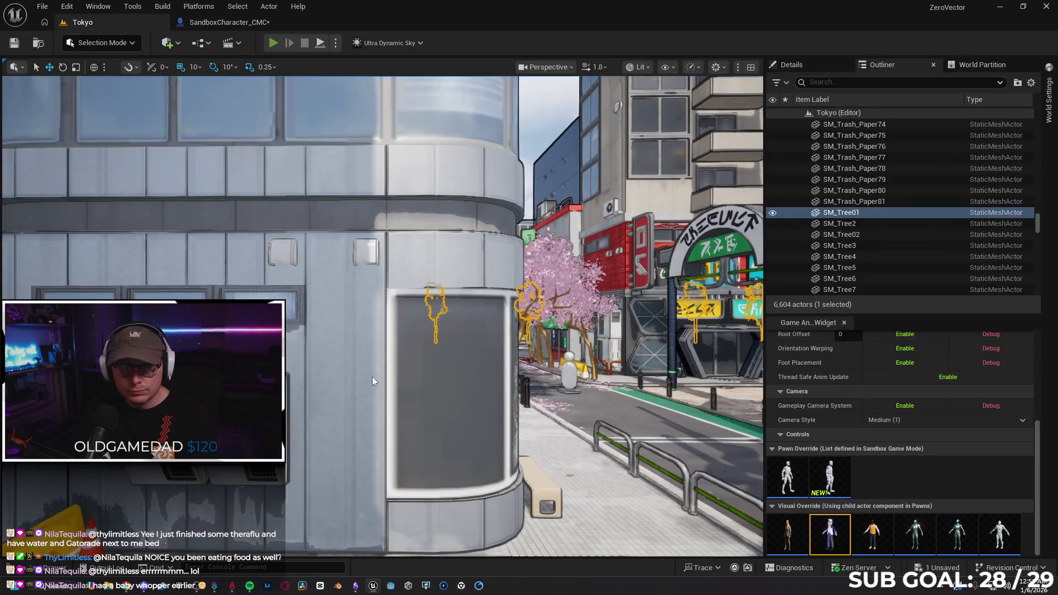
key("alt+p")
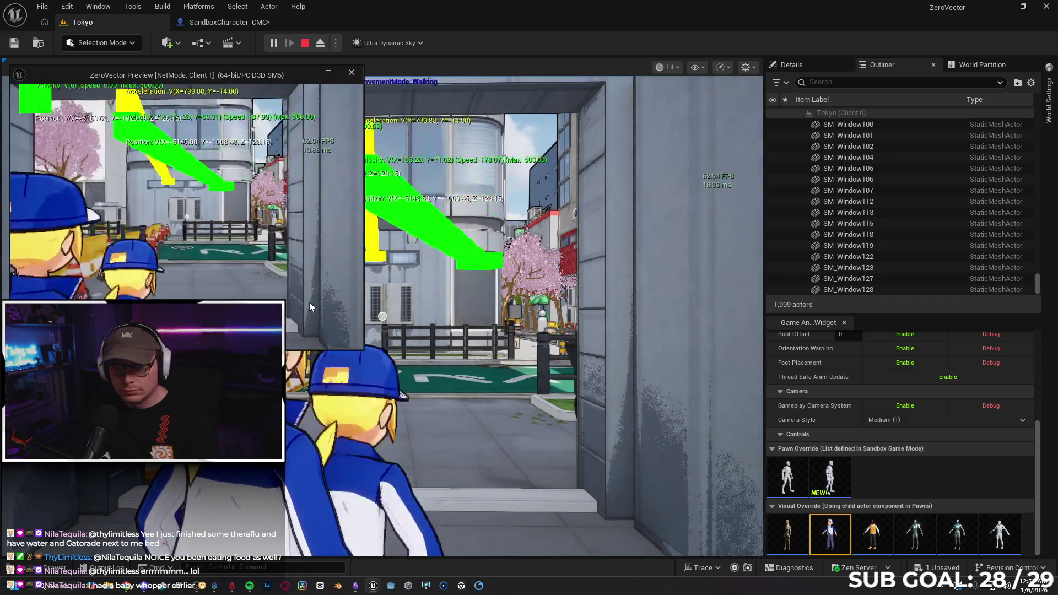
Step: Run and jump the character against the walls to retest clinging in the game views
key("w")
key("space")
key("d")
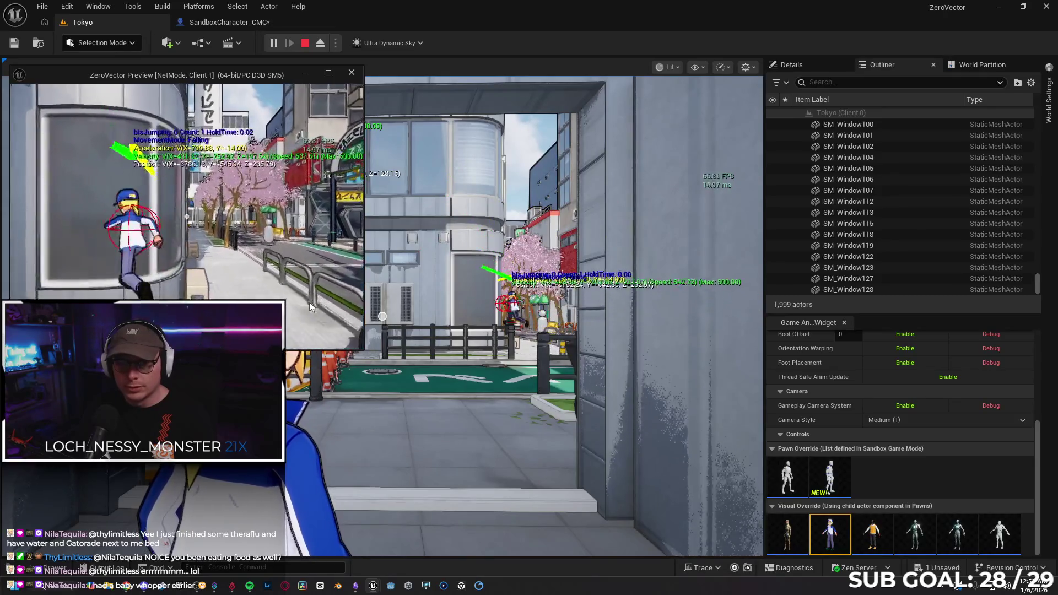
key("w")
key("space")
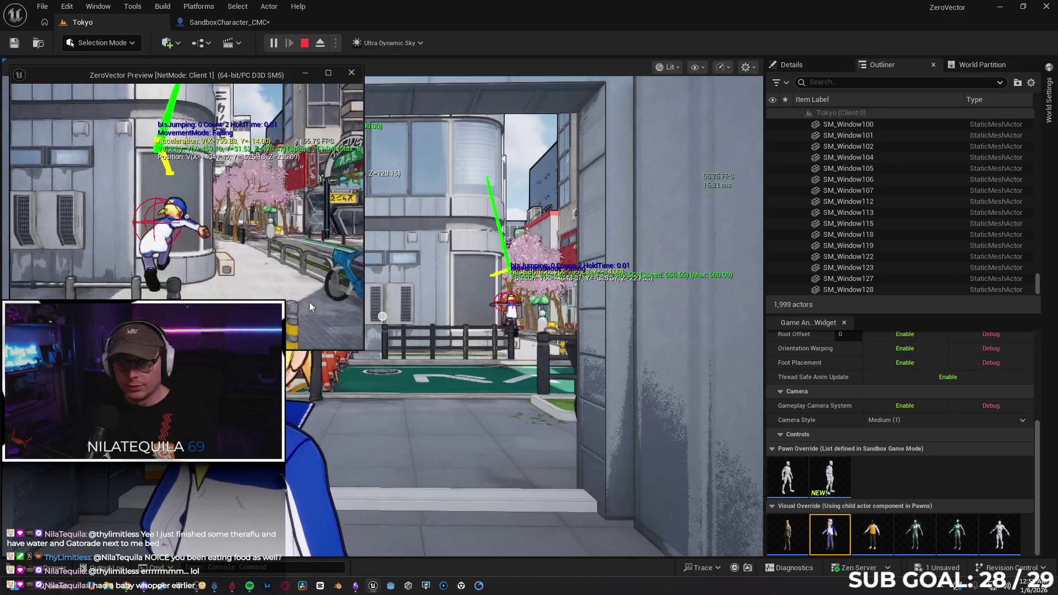
key("space")
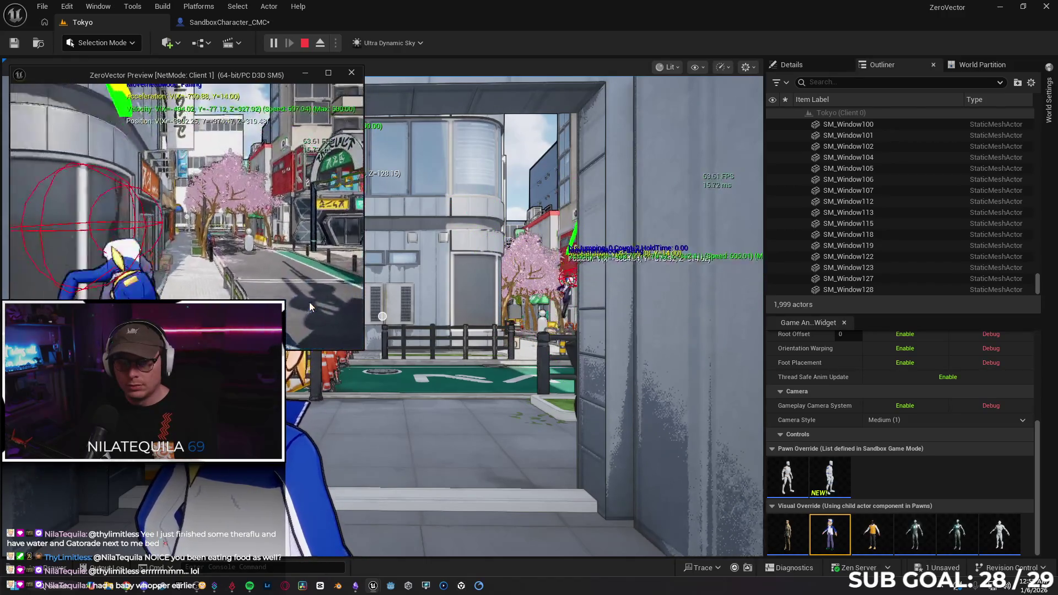
key("space")
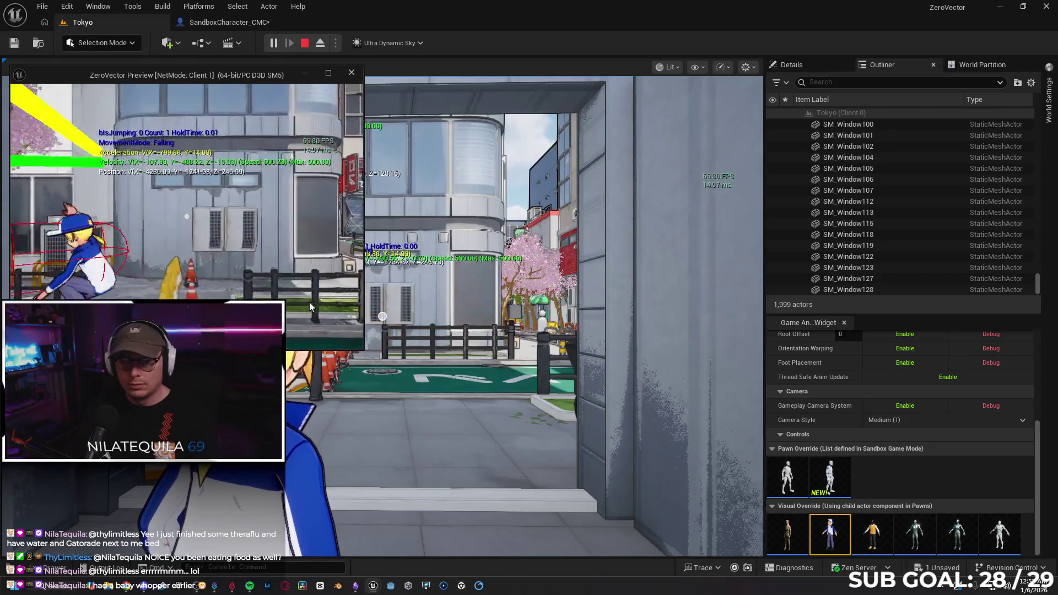
key("space")
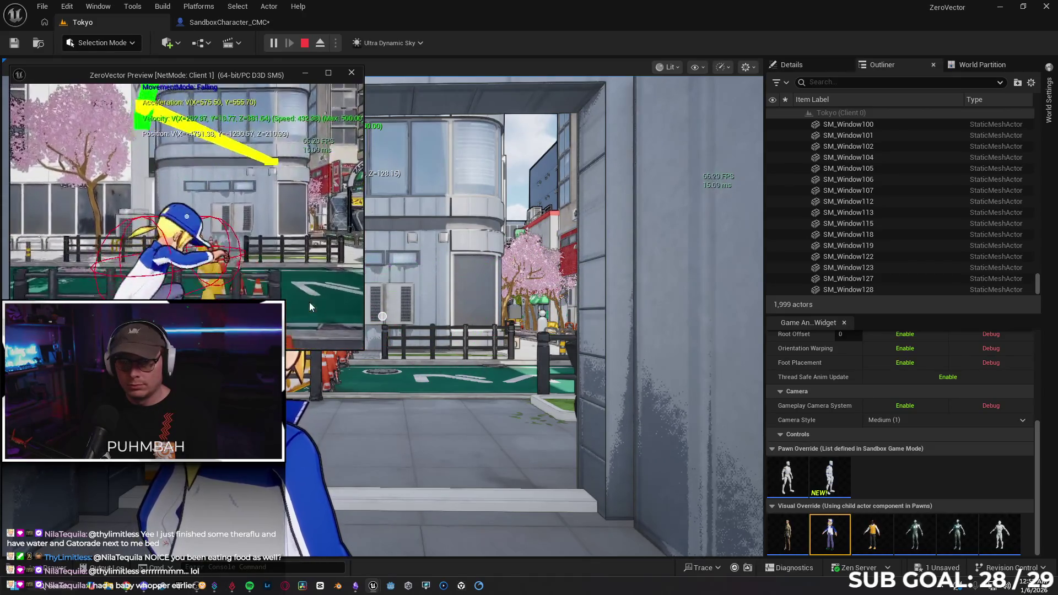
key("space")
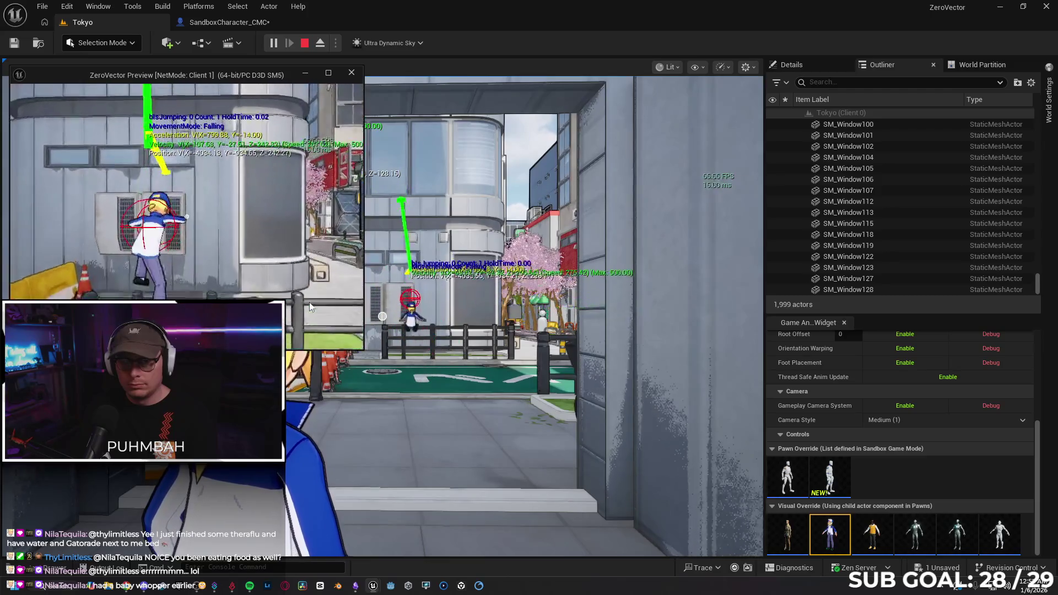
key("space")
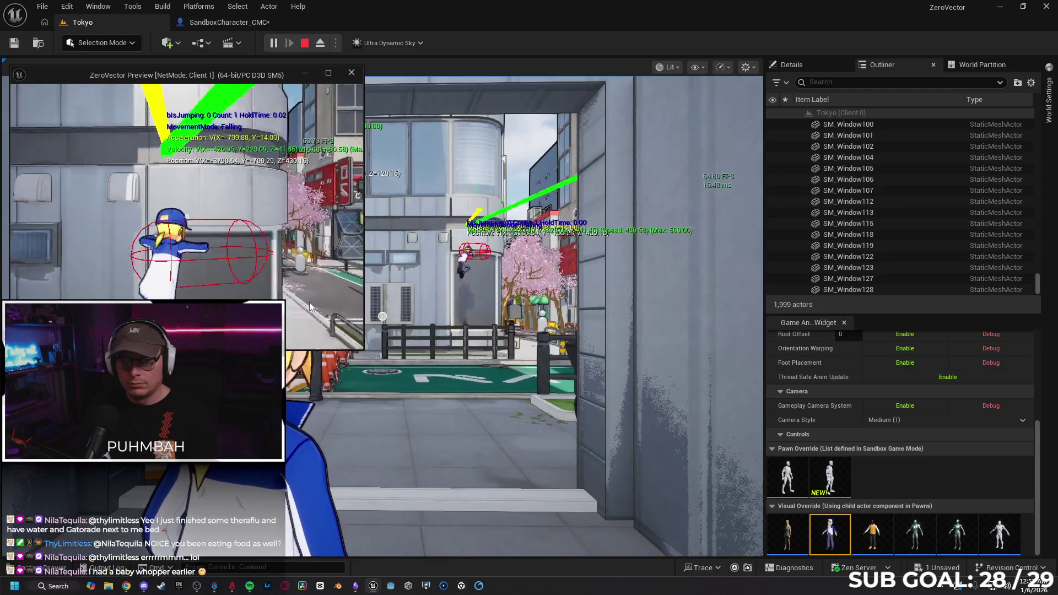
Step: Close the client window, stop the session, and return to the SandboxCharacter_CMC event graph
key("alt+Tab")
key("Escape")
left_click(227, 22)
mouse_move(465, 290)
left_mouse_down()
mouse_move(537, 264)
mouse_move(329, 254)
mouse_move(534, 244)
left_mouse_up()
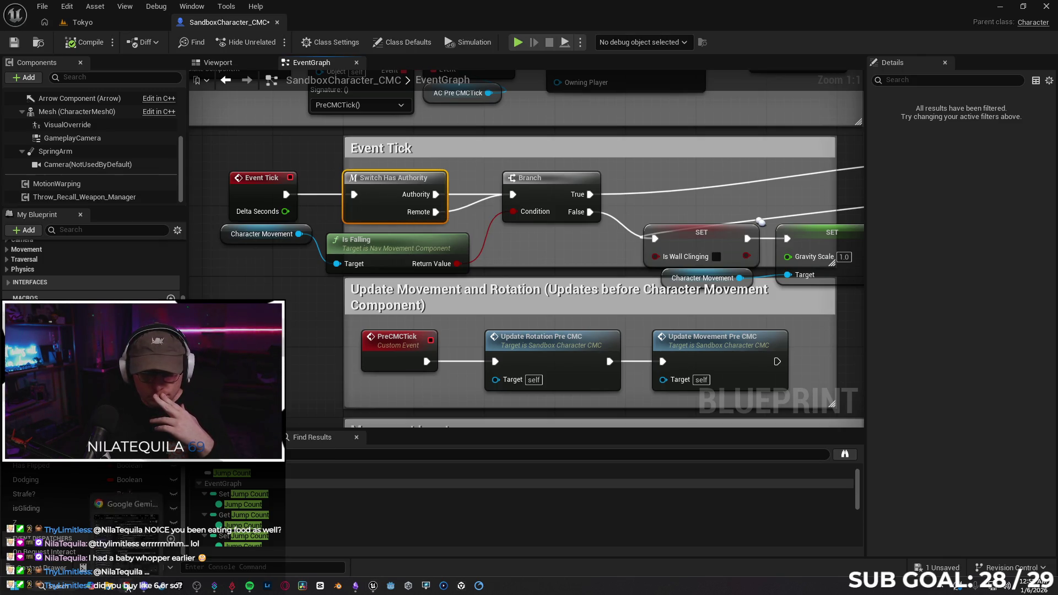
left_click(122, 589)
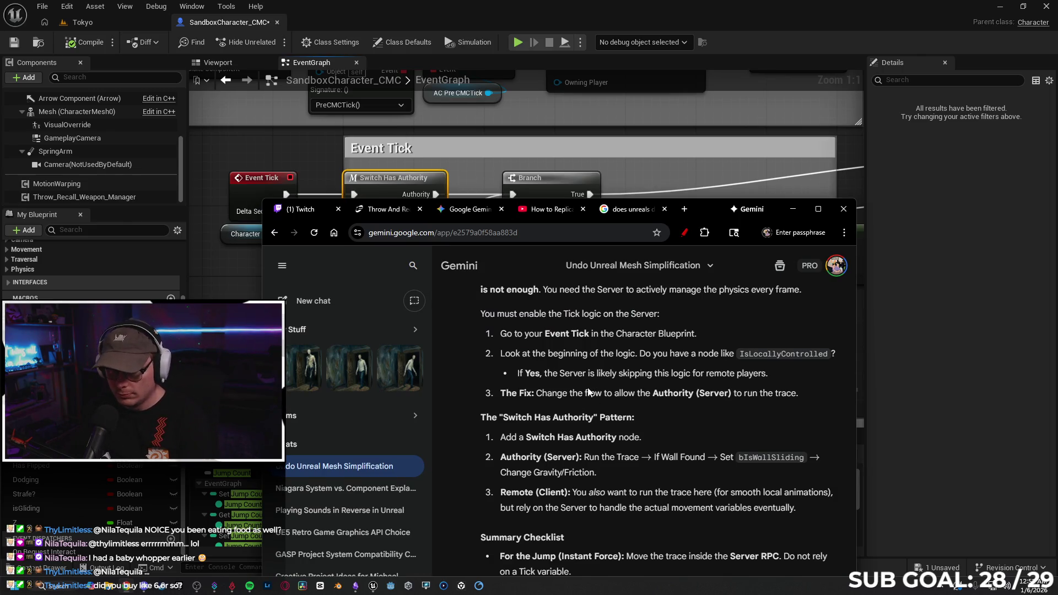
left_click_drag(701, 215, 684, 135)
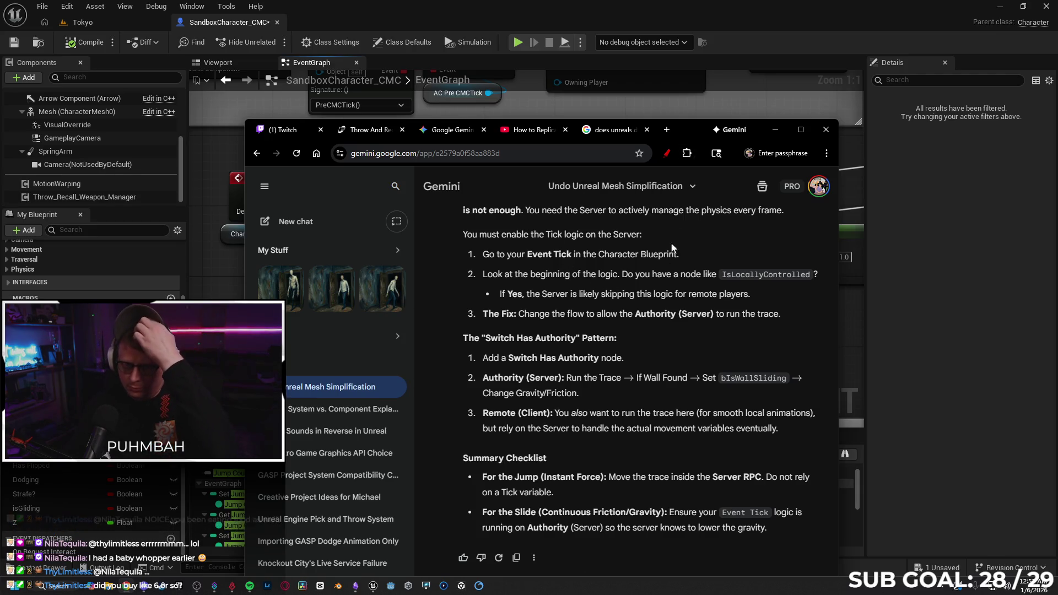
mouse_move(685, 126)
left_mouse_down()
mouse_move(612, 342)
mouse_move(623, 374)
left_mouse_up()
mouse_move(612, 267)
left_mouse_down()
mouse_move(381, 249)
mouse_move(367, 271)
left_mouse_up()
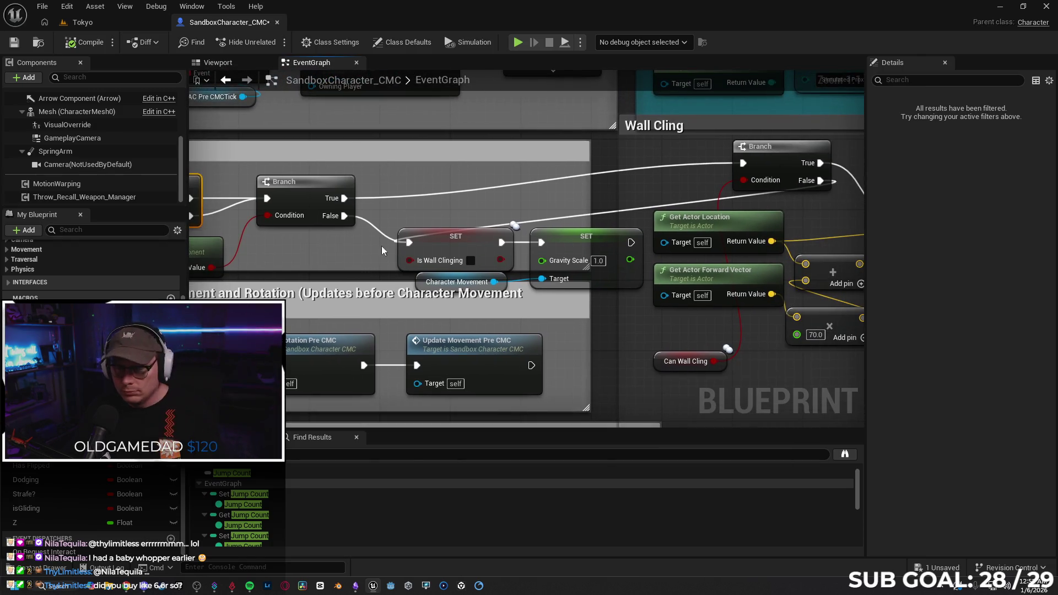
Step: Inspect the Is Wall Clinging setter and Sphere Trace By Channel nodes in the Wall Cling graph
left_click(432, 244)
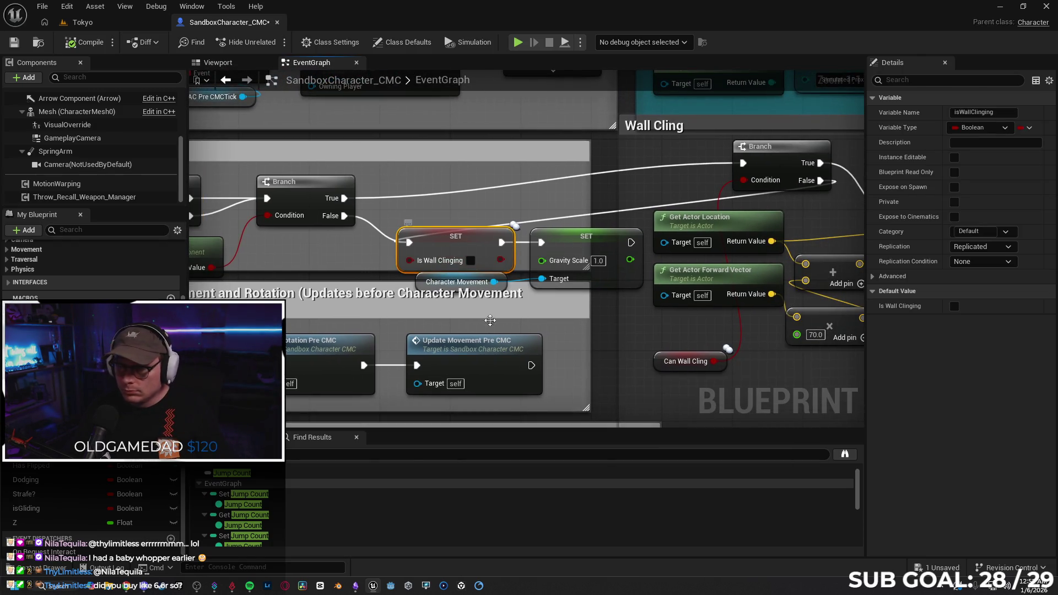
mouse_move(599, 334)
left_mouse_down()
mouse_move(353, 331)
mouse_move(215, 288)
mouse_move(234, 298)
mouse_move(605, 262)
mouse_move(447, 280)
mouse_move(300, 274)
left_mouse_up()
left_click_drag(633, 342, 405, 336)
left_click_drag(592, 368, 413, 340)
left_click_drag(656, 380, 344, 424)
mouse_move(657, 343)
left_mouse_down()
mouse_move(408, 378)
mouse_move(816, 318)
left_mouse_up()
mouse_move(514, 372)
left_mouse_down()
mouse_move(826, 358)
mouse_move(473, 326)
mouse_move(633, 380)
mouse_move(914, 375)
left_mouse_up()
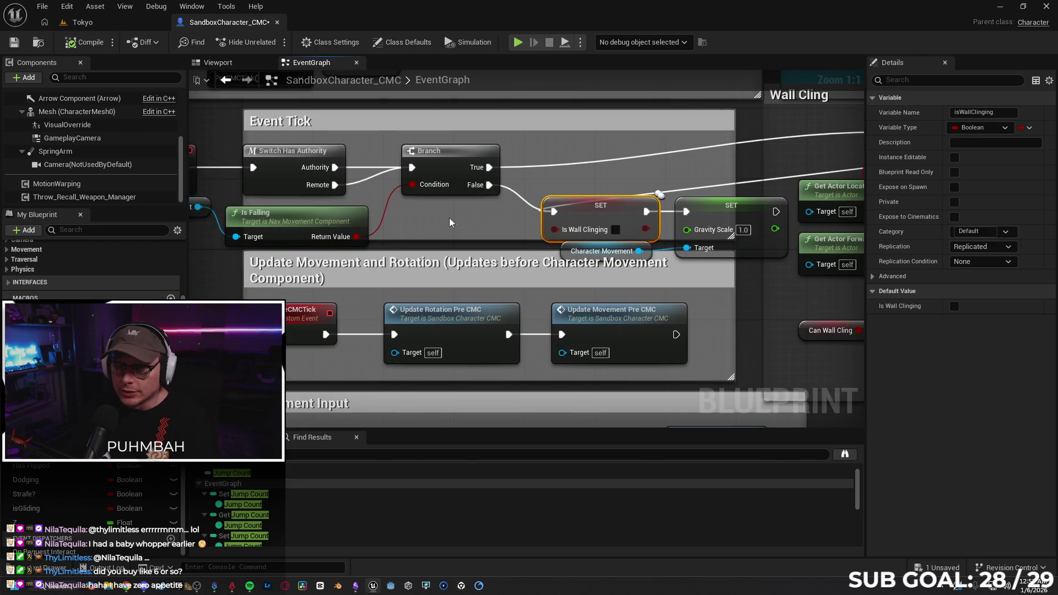
left_click_drag(445, 216, 649, 224)
Step: Delete Switch Has Authority, wire Event Tick straight into the Branch, and move it into its comment box
left_click(502, 185)
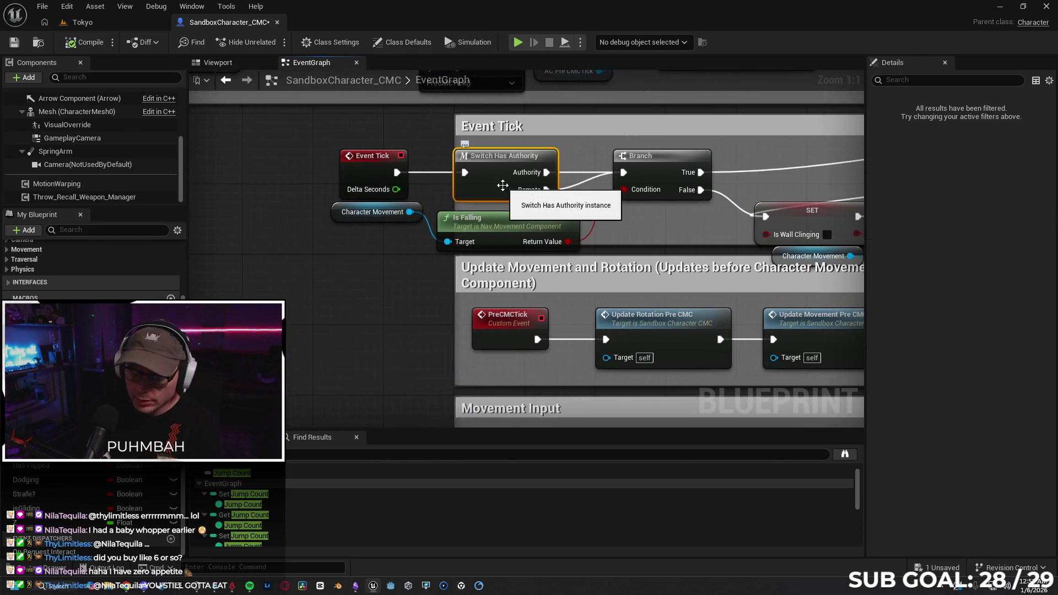
key("Delete")
mouse_move(396, 172)
left_mouse_down()
mouse_move(444, 184)
mouse_move(623, 172)
left_mouse_up()
left_click_drag(386, 157, 512, 161)
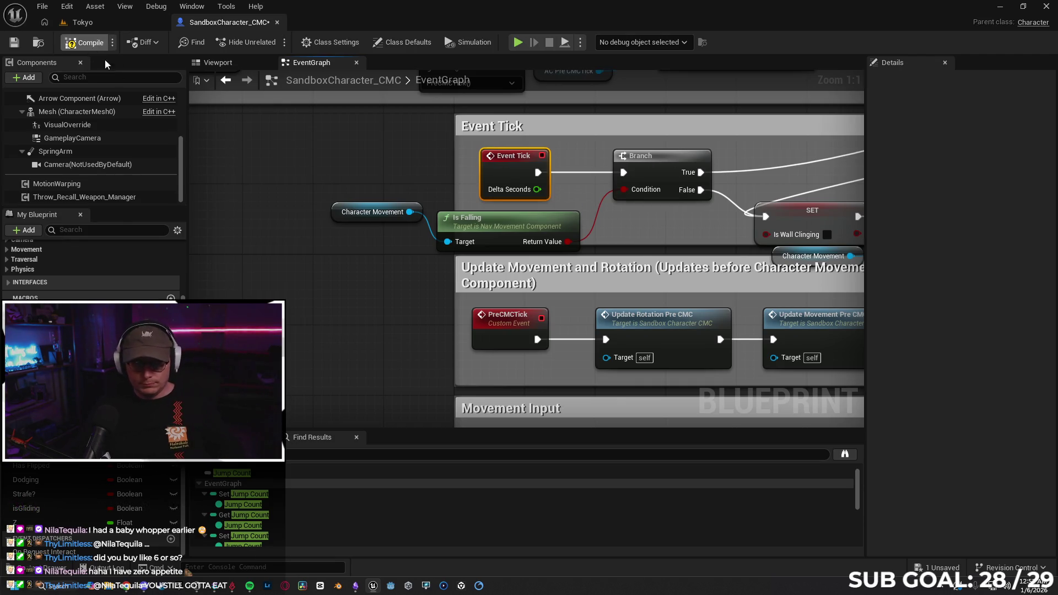
Step: Compile, save, and close the SandboxCharacter_CMC Blueprint
key("F7")
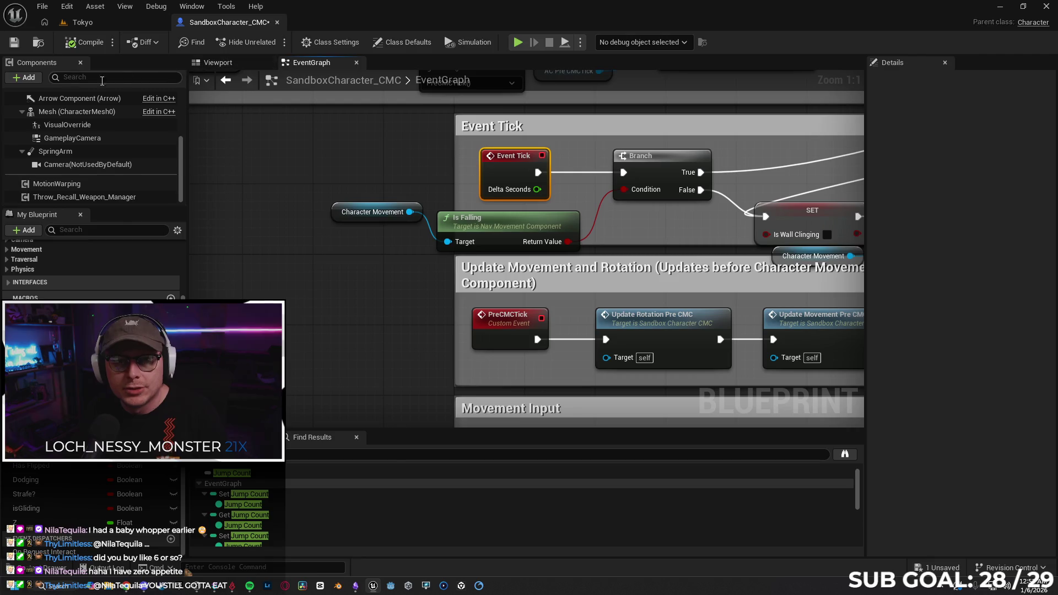
left_click(17, 48)
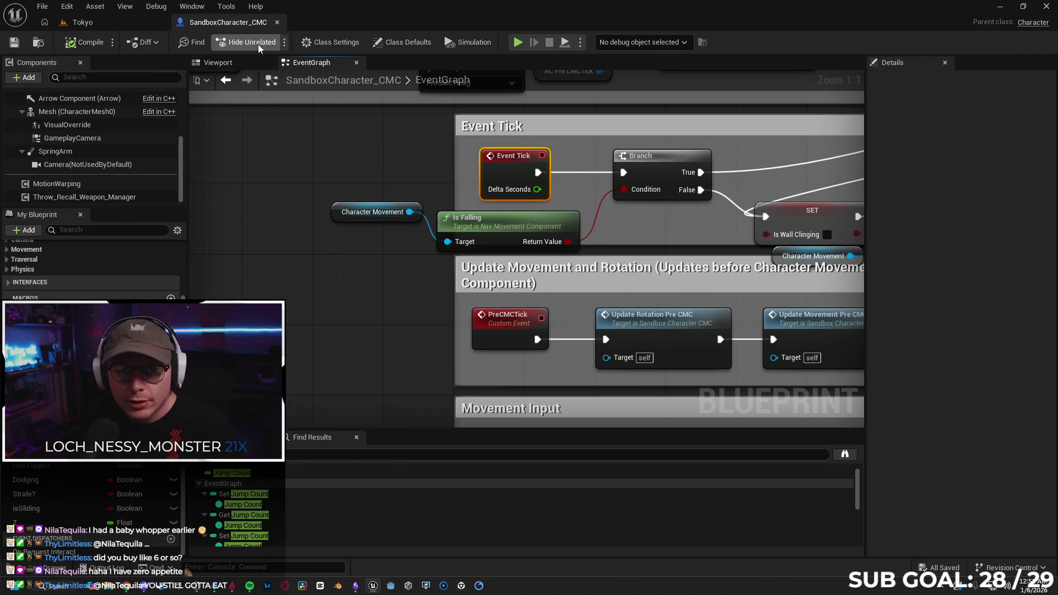
left_click(277, 22)
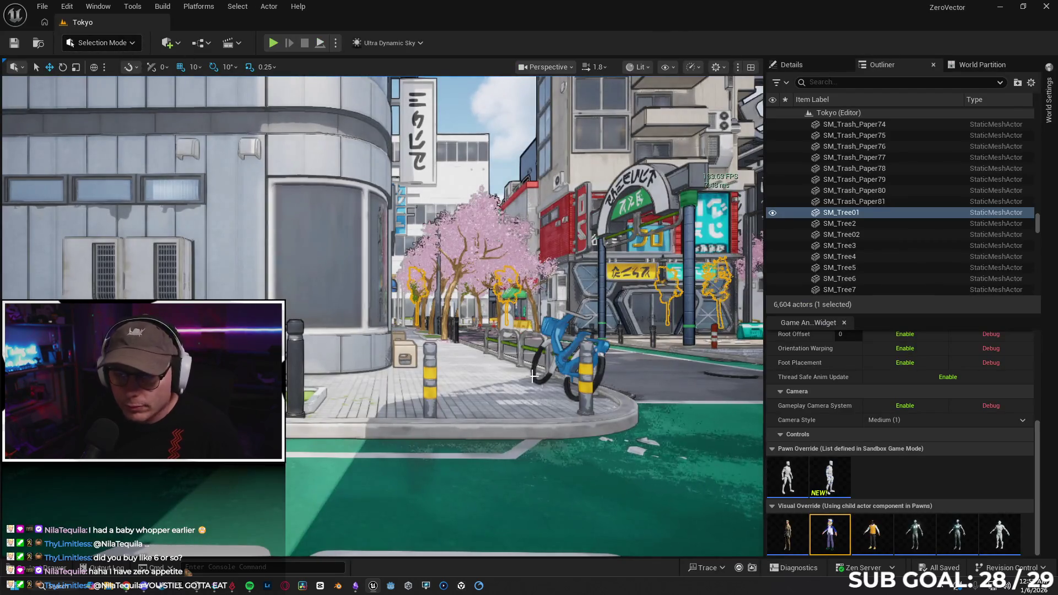